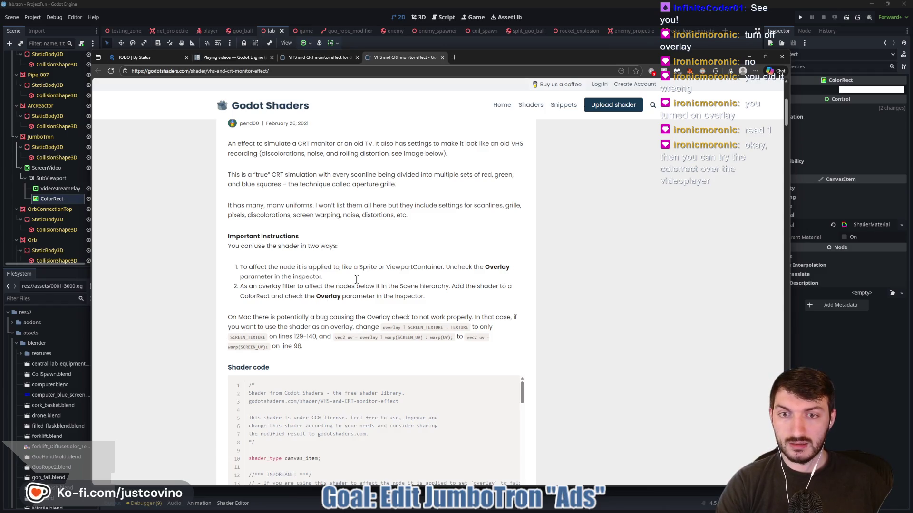
- Read the VHS/CRT shader usage notes, then move ColorRect above VideoStreamPlayer in the JumboTron's SubViewport
drag(385, 268, 456, 268)
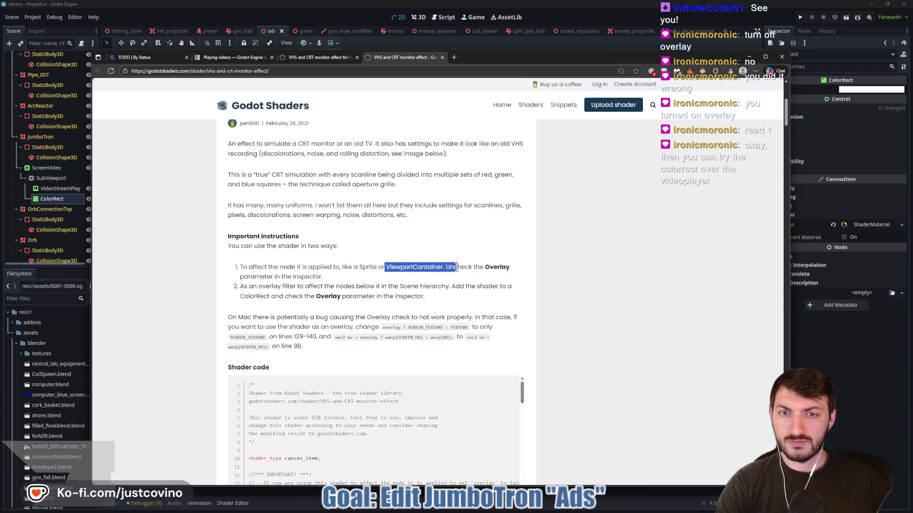
click(424, 268)
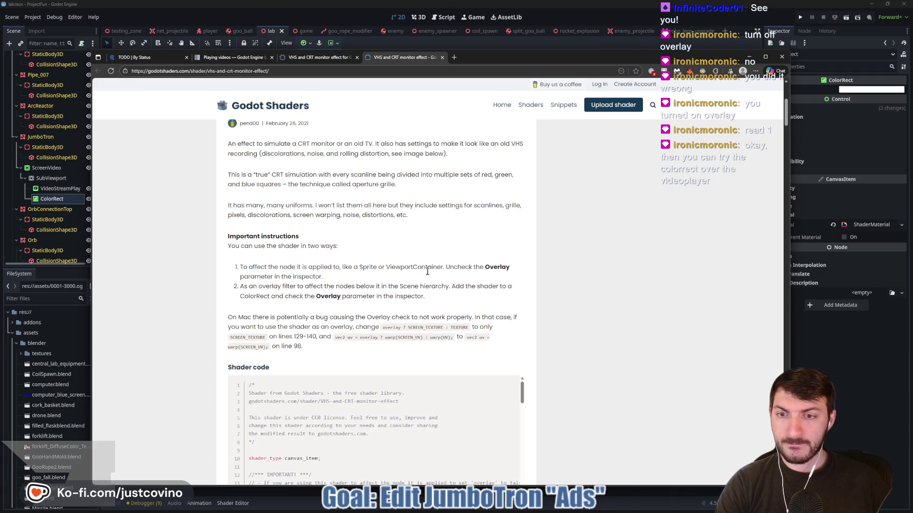
click(838, 393)
drag(49, 199, 50, 186)
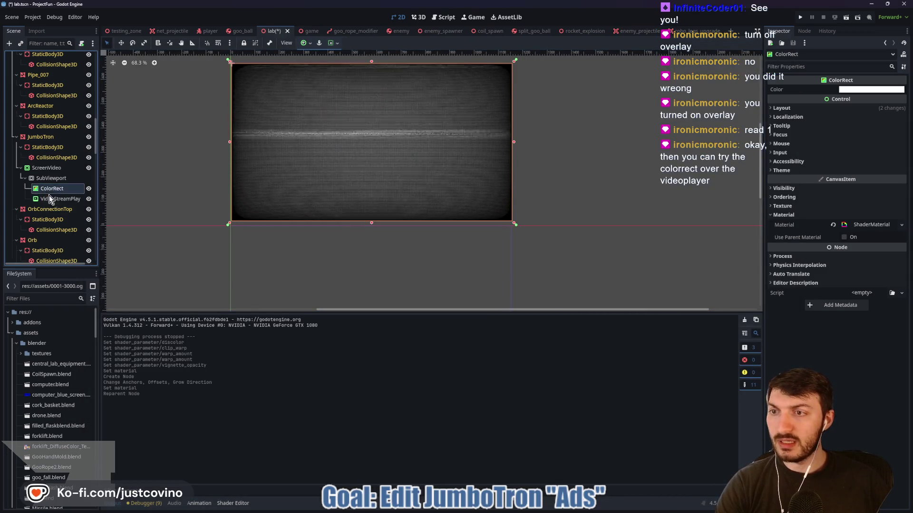
click(802, 18)
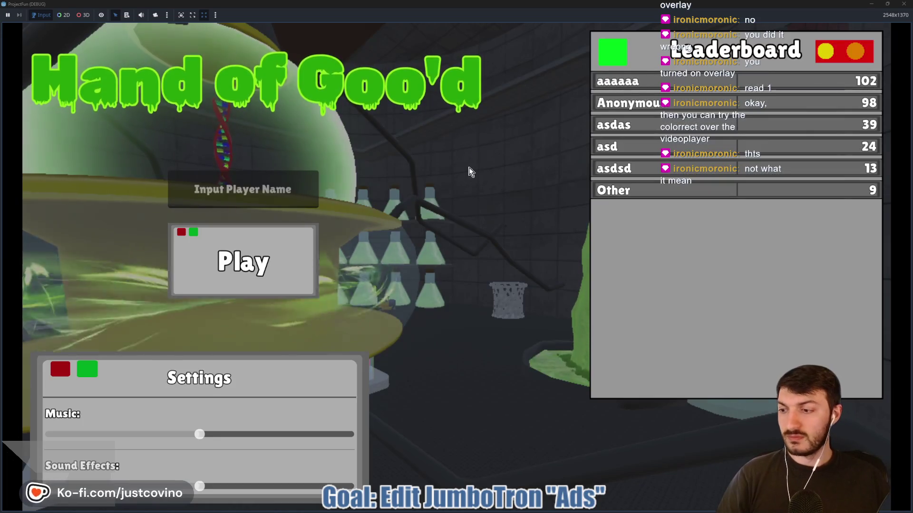
click(279, 261)
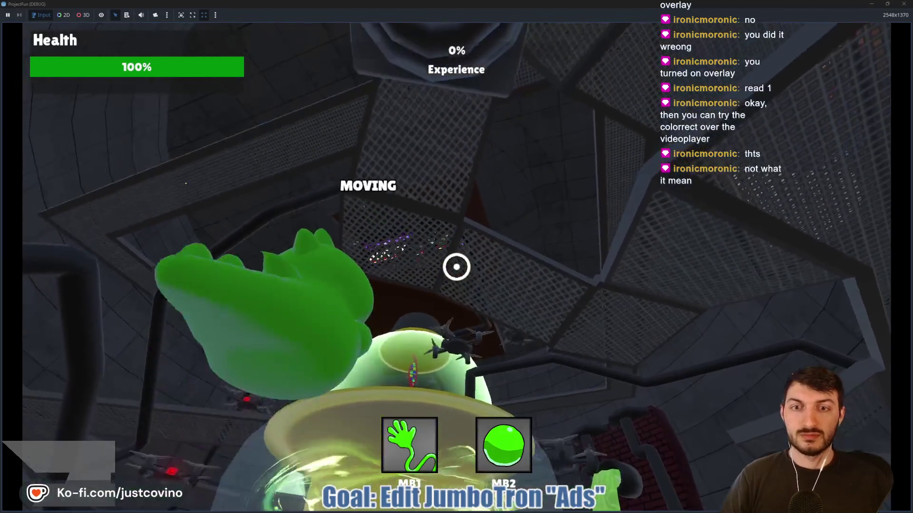
click(457, 267)
click(456, 266)
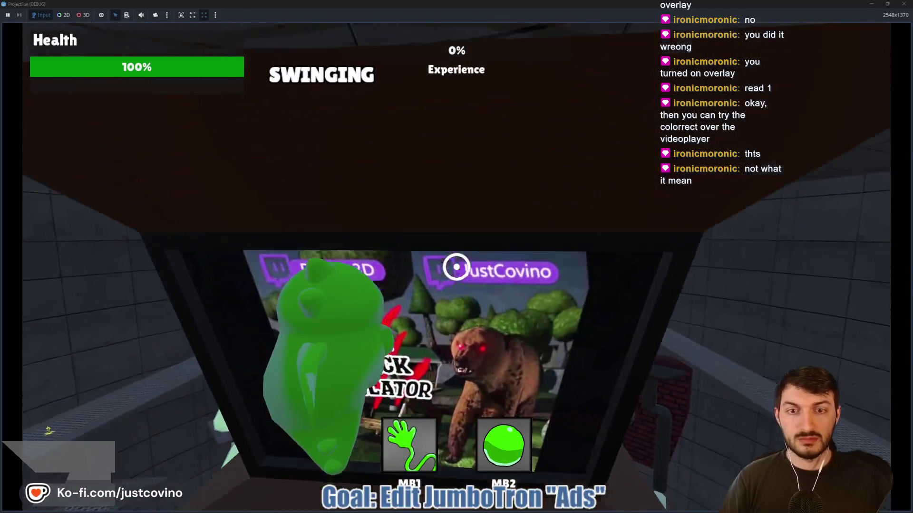
click(457, 267)
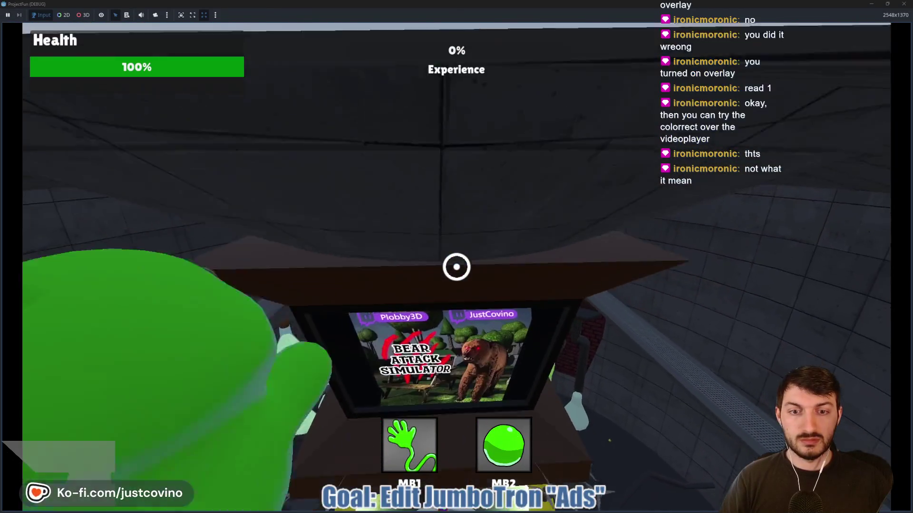
click(456, 267)
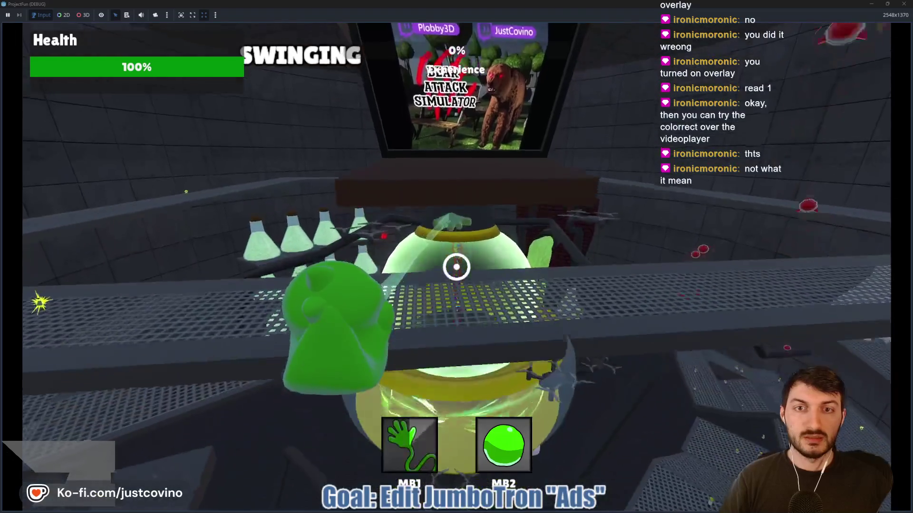
key(F8)
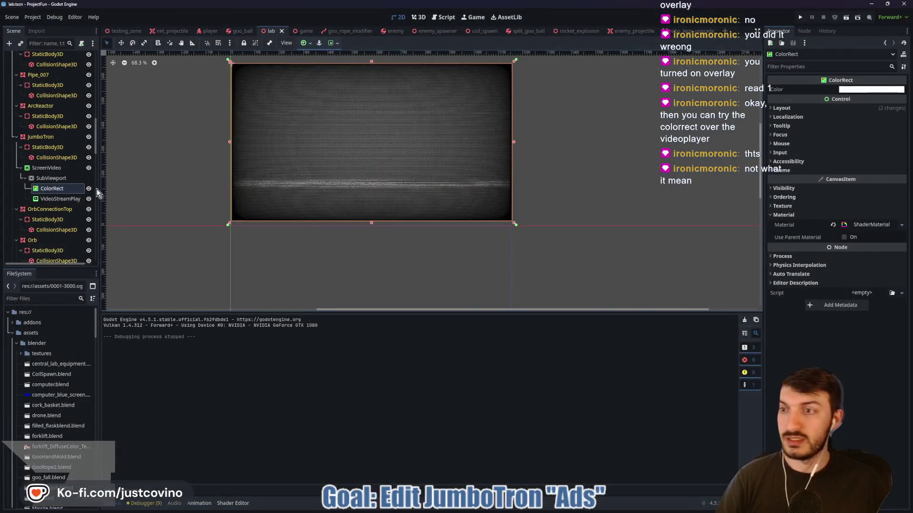
- Reorder ColorRect after VideoStreamPlayer, save the lab scene, and launch the project
drag(48, 192, 29, 203)
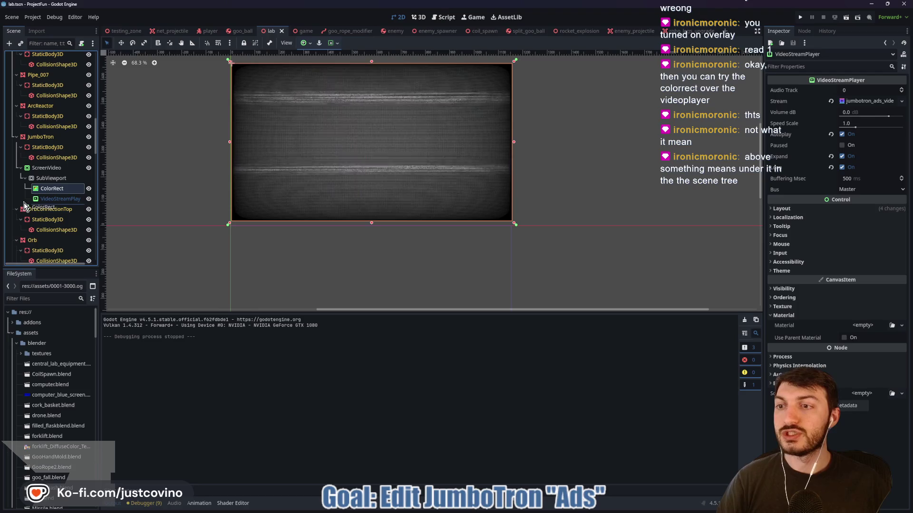
key(ctrl+s)
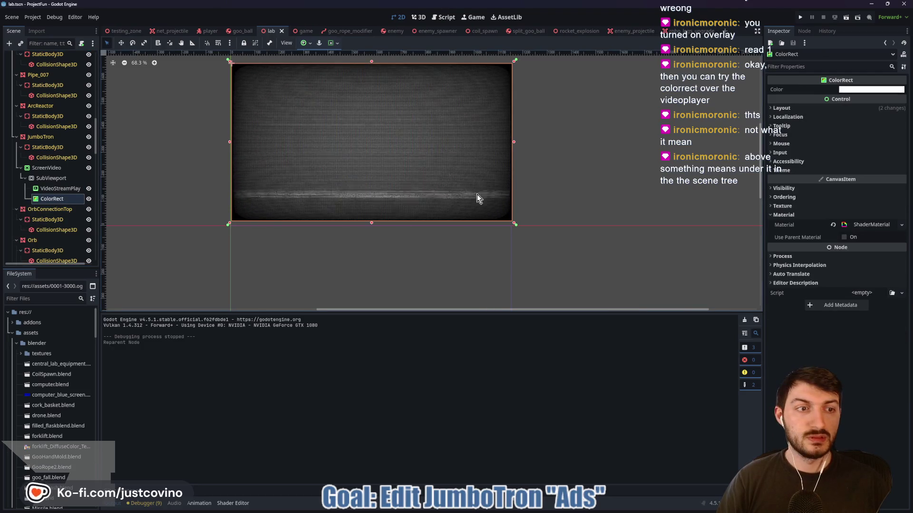
click(803, 16)
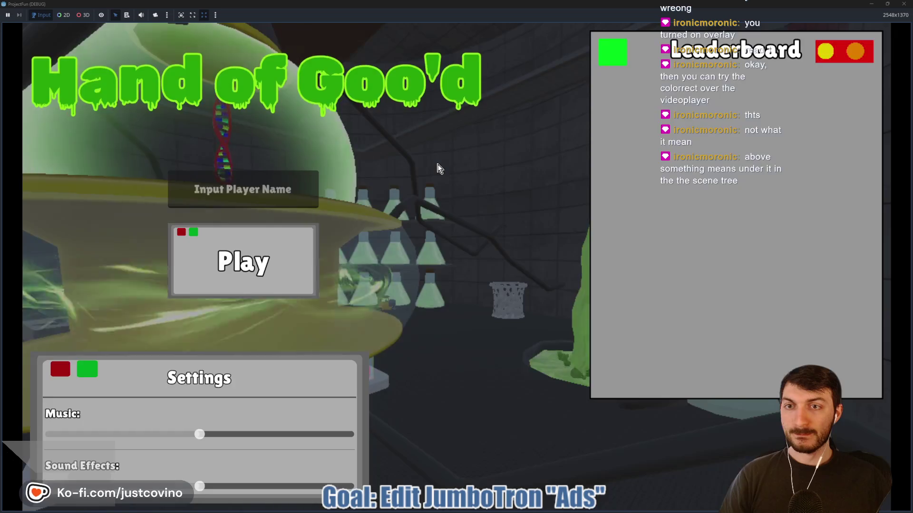
- Start gameplay, slam down facing the JumboTron to watch its ads, then shrink the game window
click(242, 261)
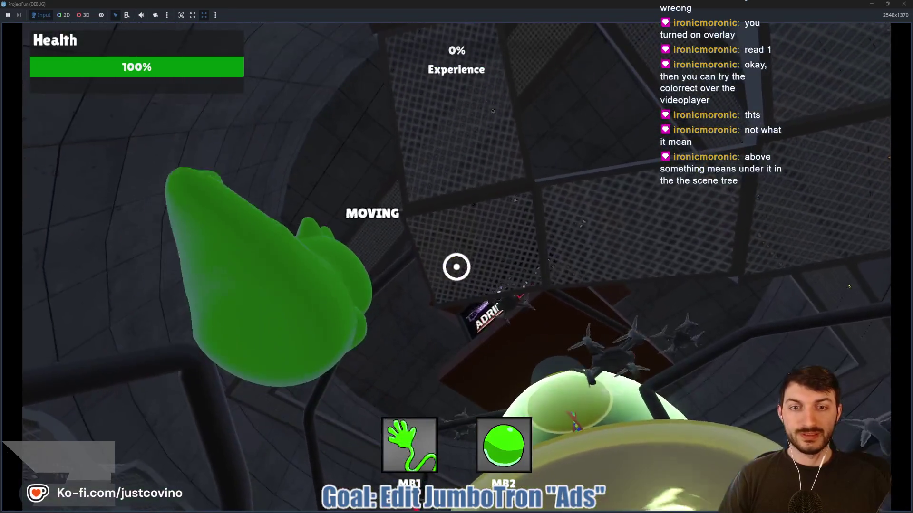
click(456, 267)
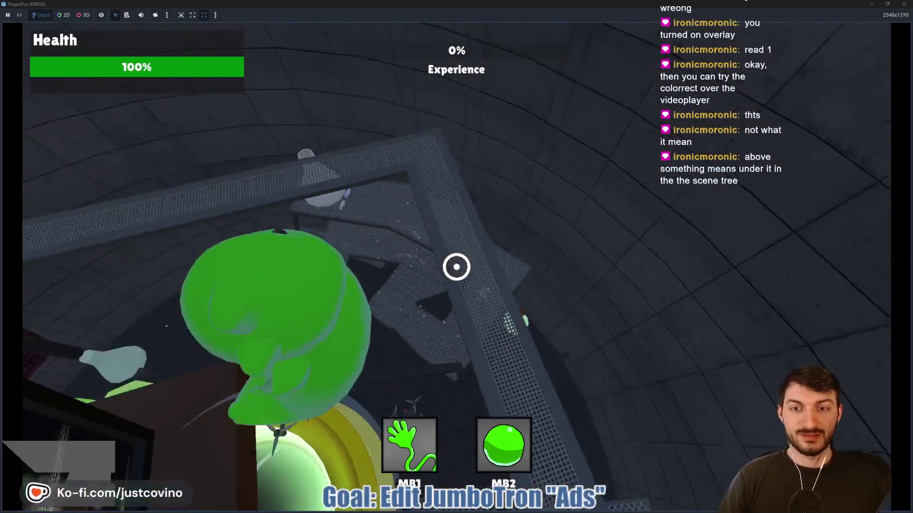
click(456, 267)
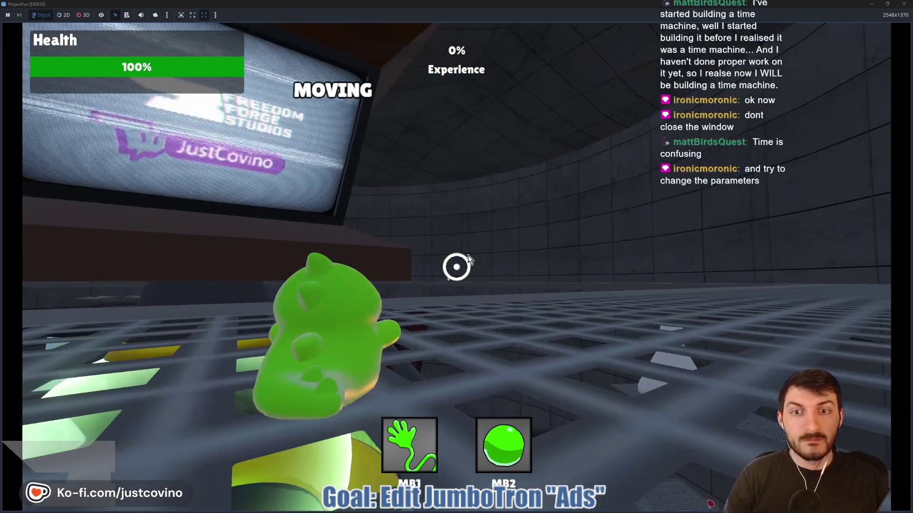
key(Escape)
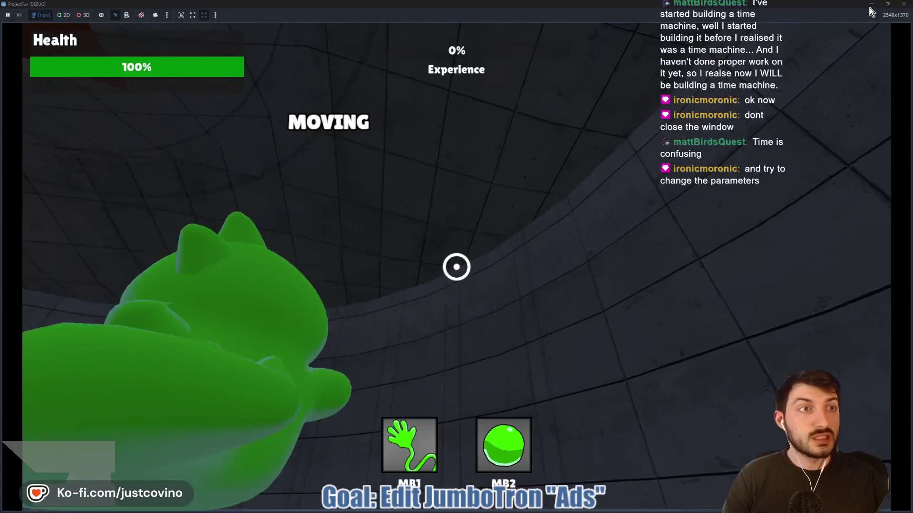
click(888, 4)
click(366, 231)
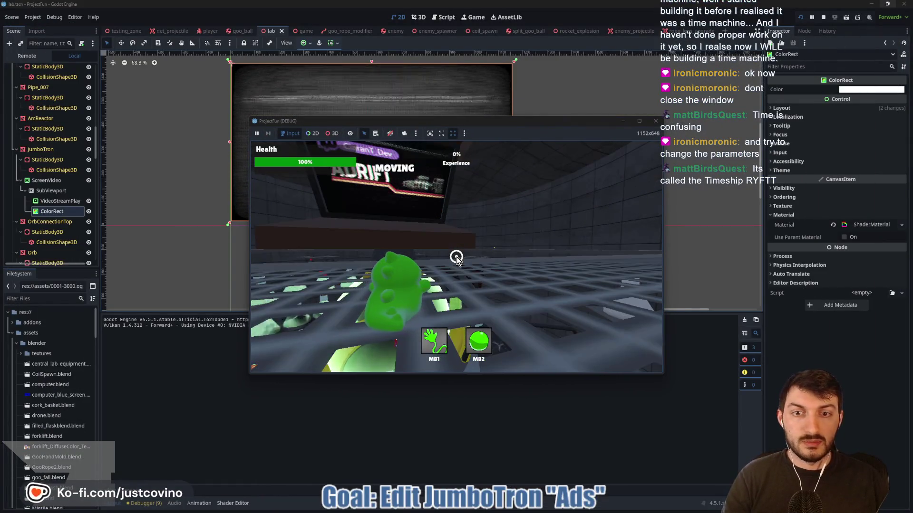
- Expand the ColorRect's crt.gdshader material parameters and move the game window to the upper left
key(Escape)
click(864, 228)
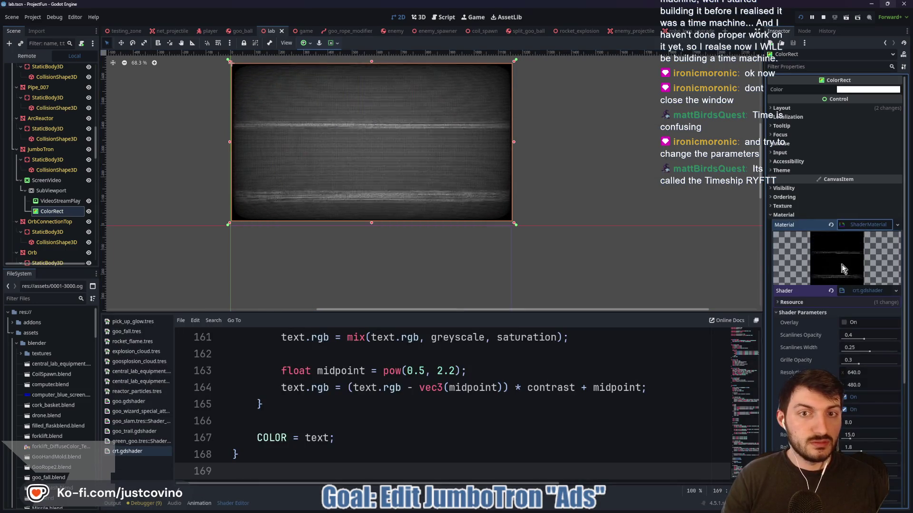
click(472, 15)
mouse_move(526, 123)
mouse_down()
mouse_move(337, 93)
mouse_move(344, 114)
mouse_move(402, 64)
mouse_up()
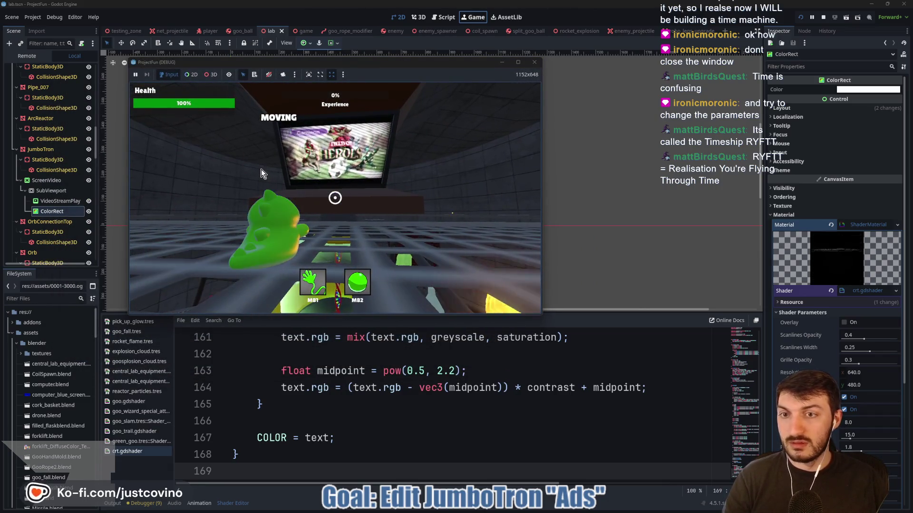
key(grave)
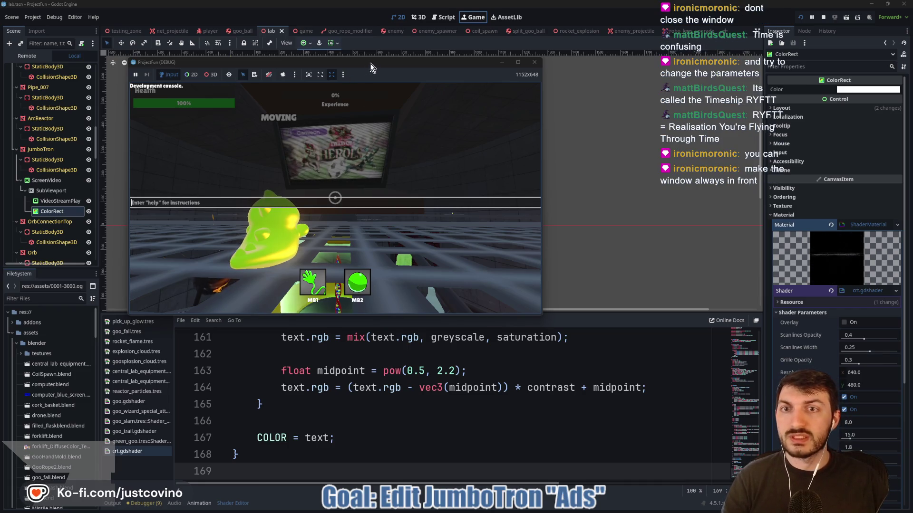
click(343, 75)
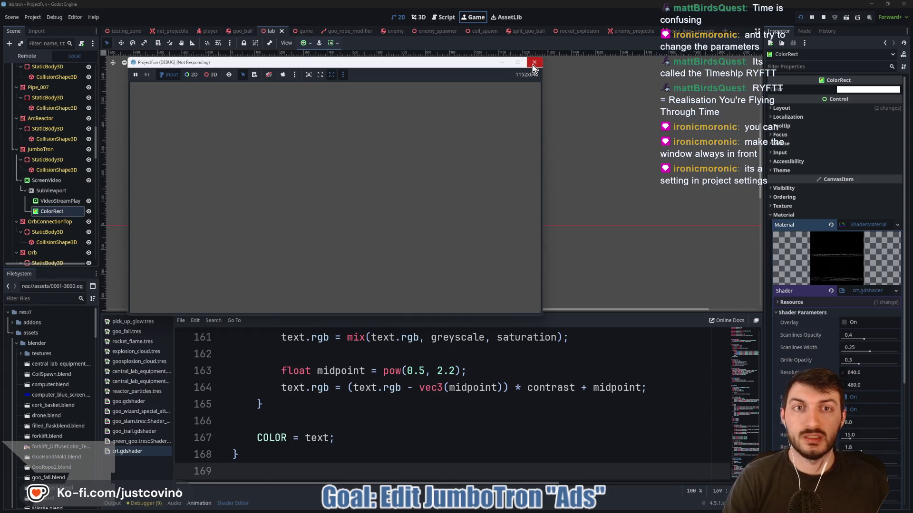
- Stop the frozen game, then force-close the unresponsive Godot editor
click(825, 18)
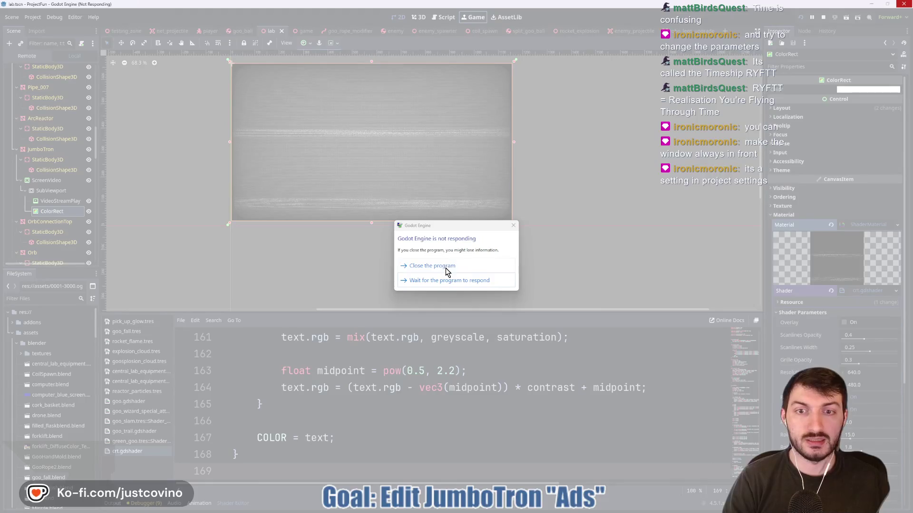
click(462, 282)
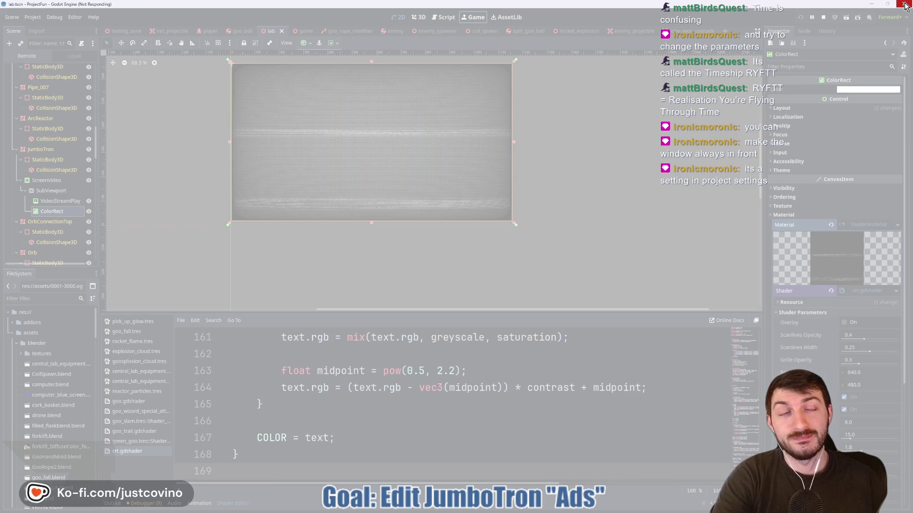
click(905, 4)
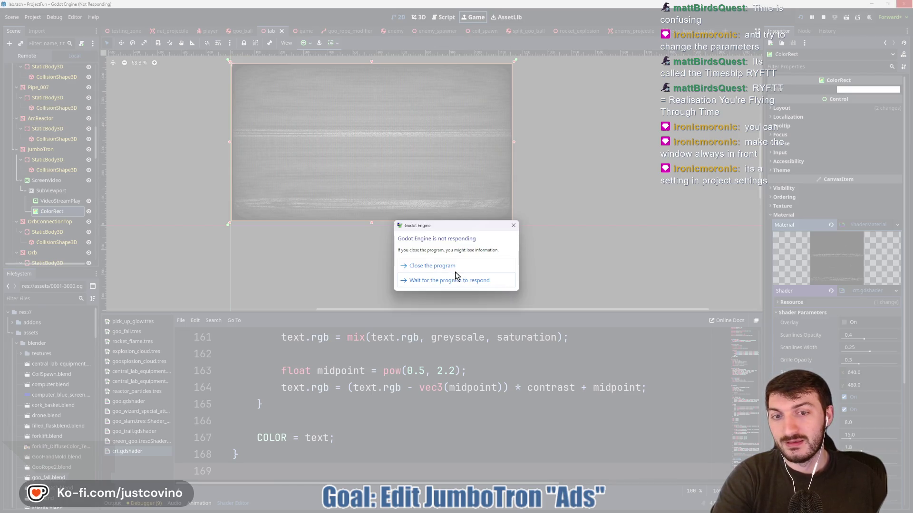
click(438, 270)
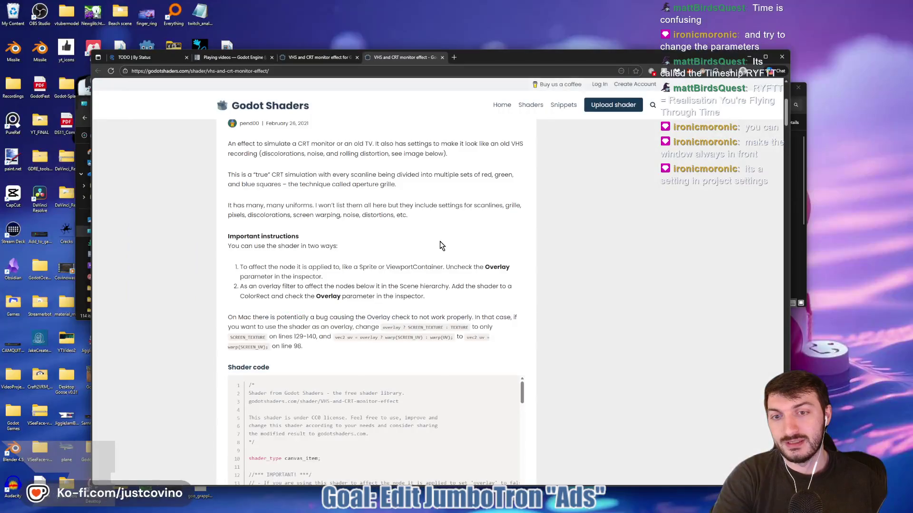
- Launch Godot_v4.5.1-stable_win64 from the Desktop's Godot folder
click(80, 113)
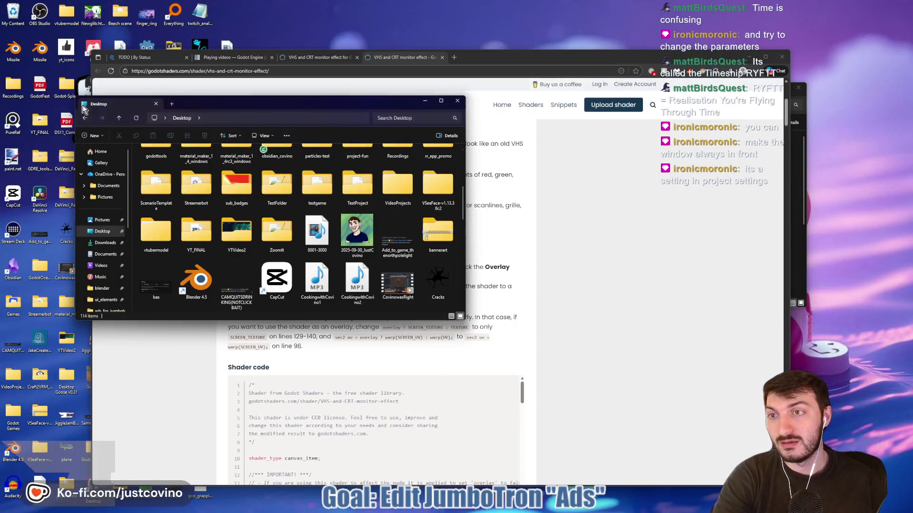
double_click(143, 50)
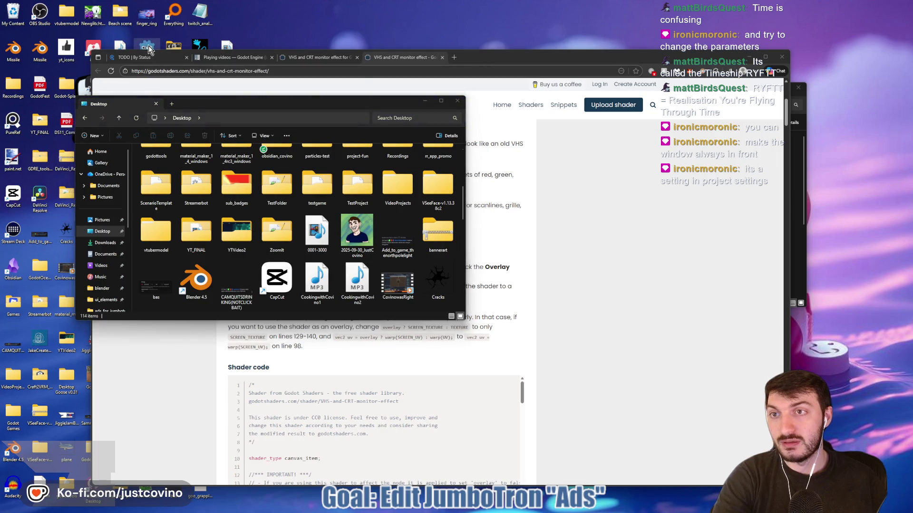
click(478, 101)
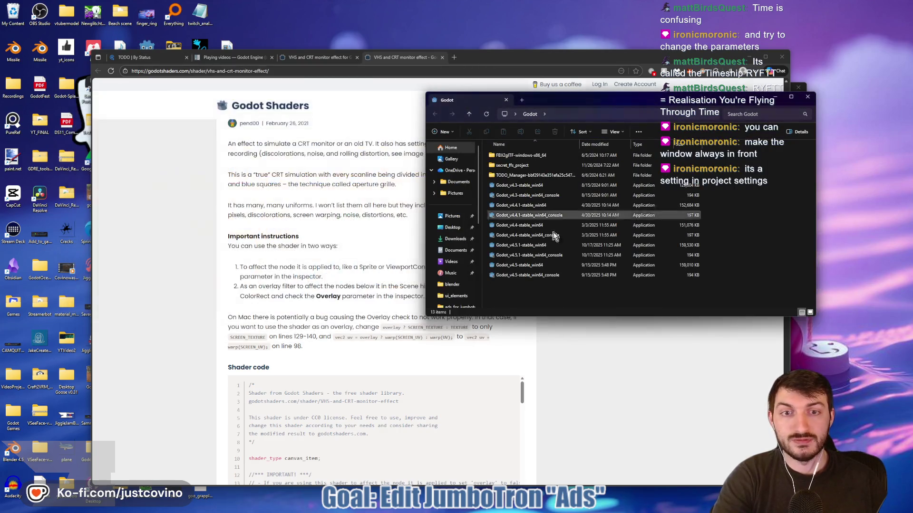
click(535, 246)
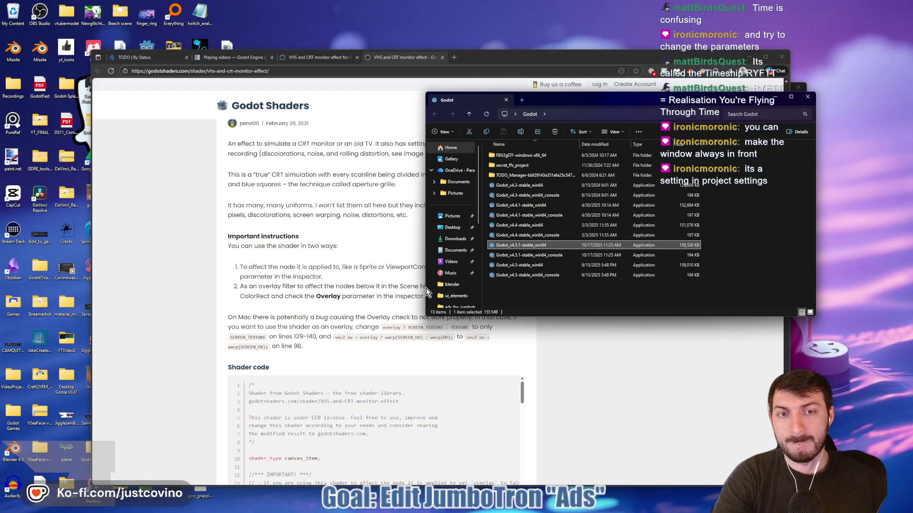
key(Return)
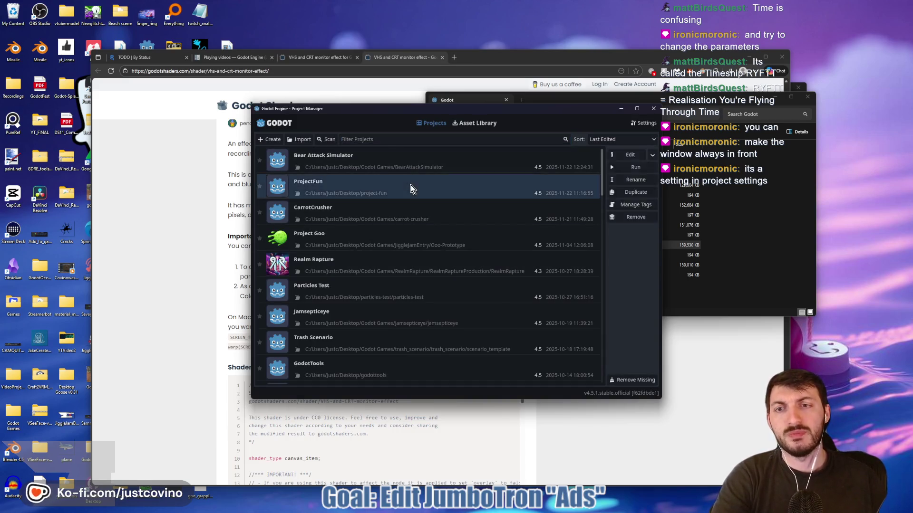
- Open the ProjectFun project from the Project Manager to restore the lab scene
double_click(415, 193)
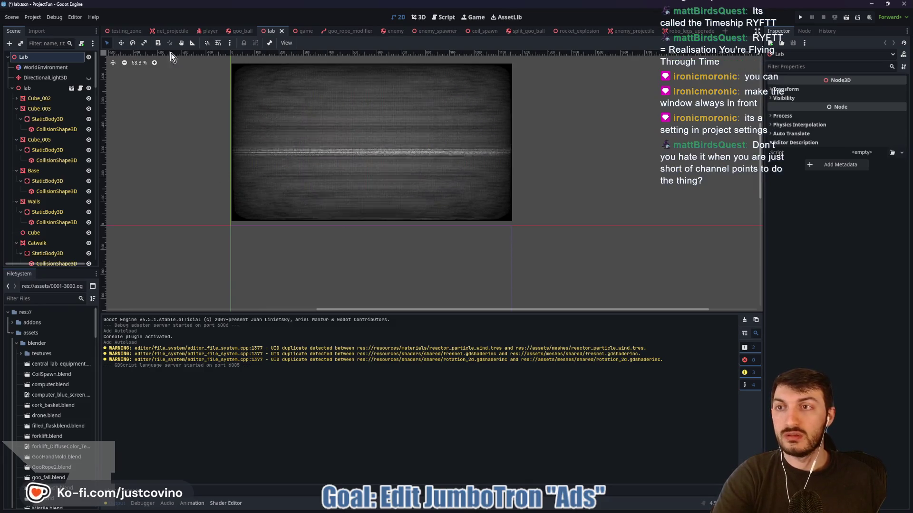
click(33, 17)
- Review the boot splash, accessibility and window size settings, keeping the window mode Windowed
click(45, 27)
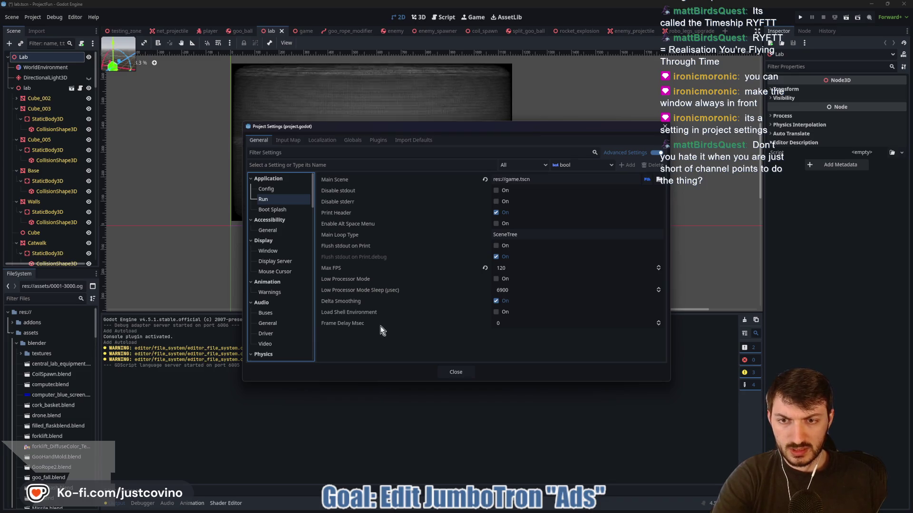
mouse_move(370, 315)
click(267, 210)
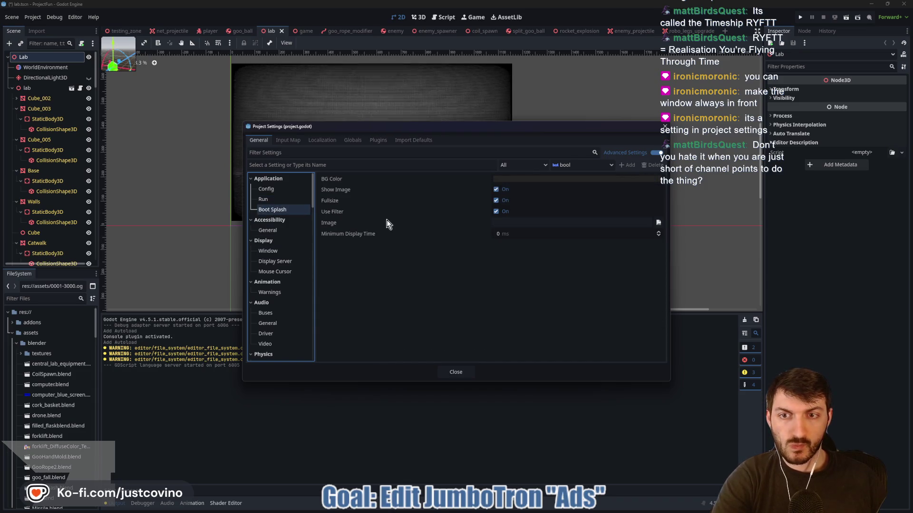
click(279, 234)
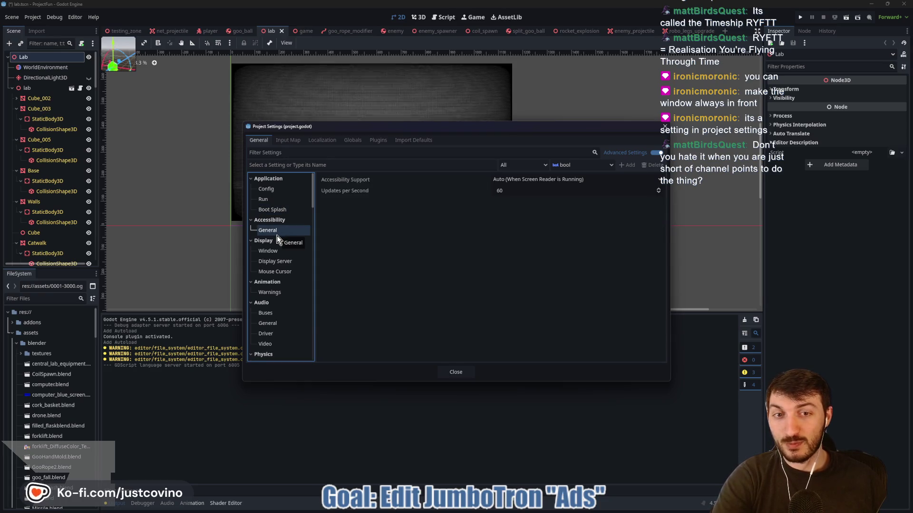
click(281, 253)
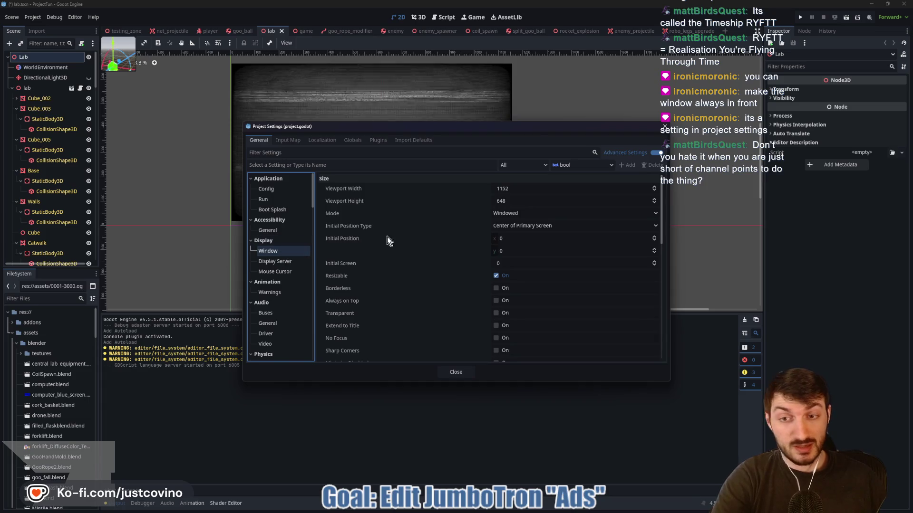
click(503, 213)
click(507, 223)
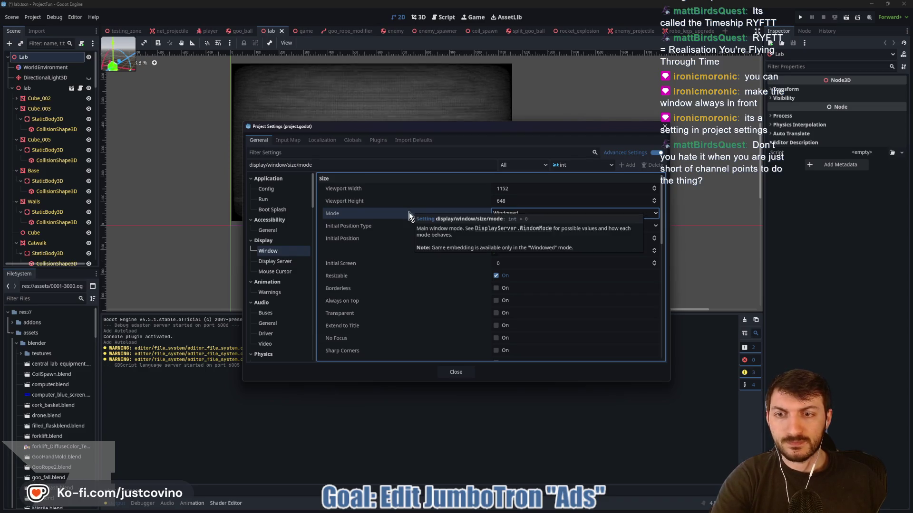
- Enable Always on Top for the game window and close Project Settings
scroll(380, 268, down, 1)
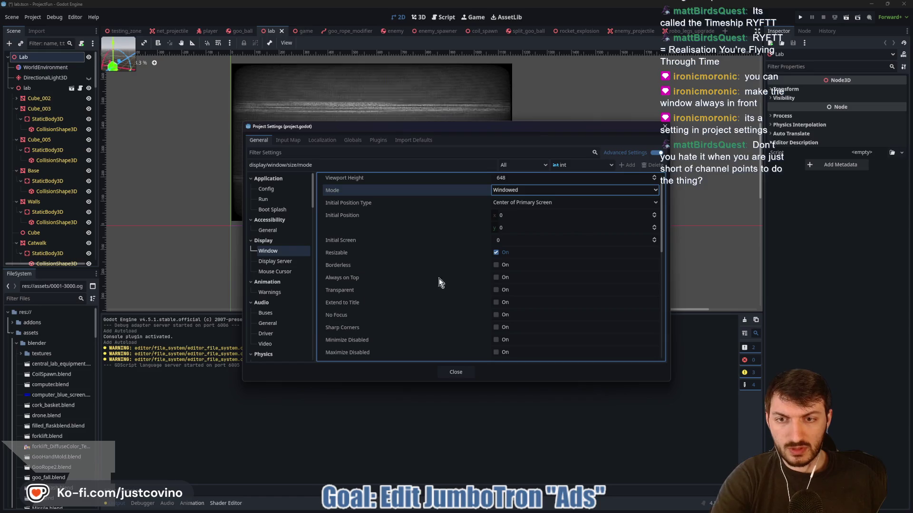
click(496, 278)
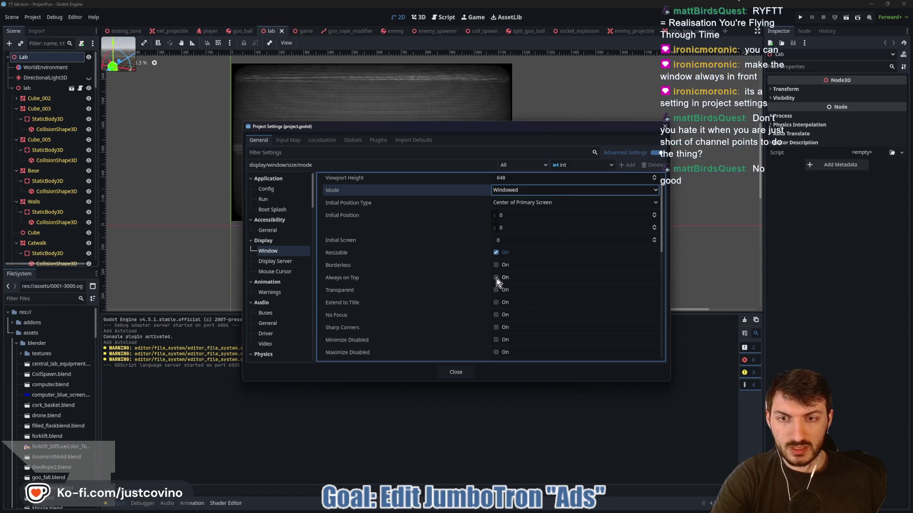
click(456, 373)
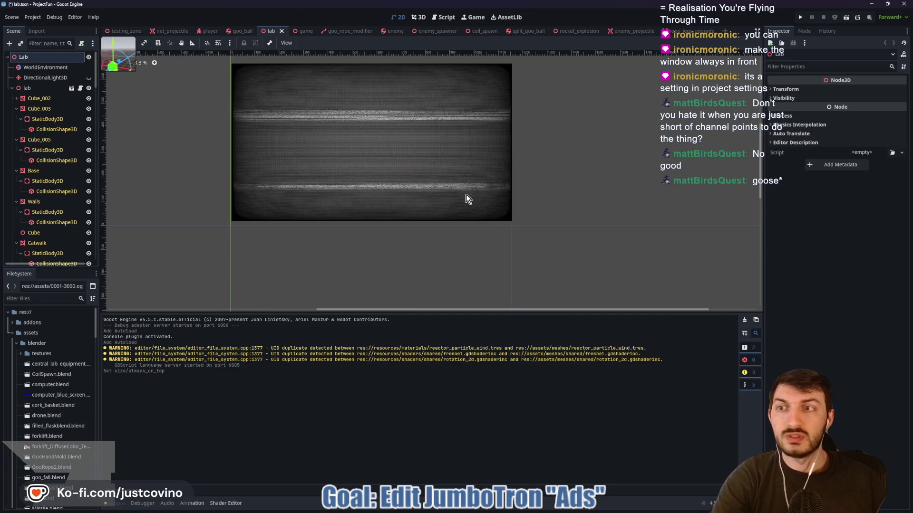
scroll(47, 195, down, 5)
scroll(48, 195, down, 4)
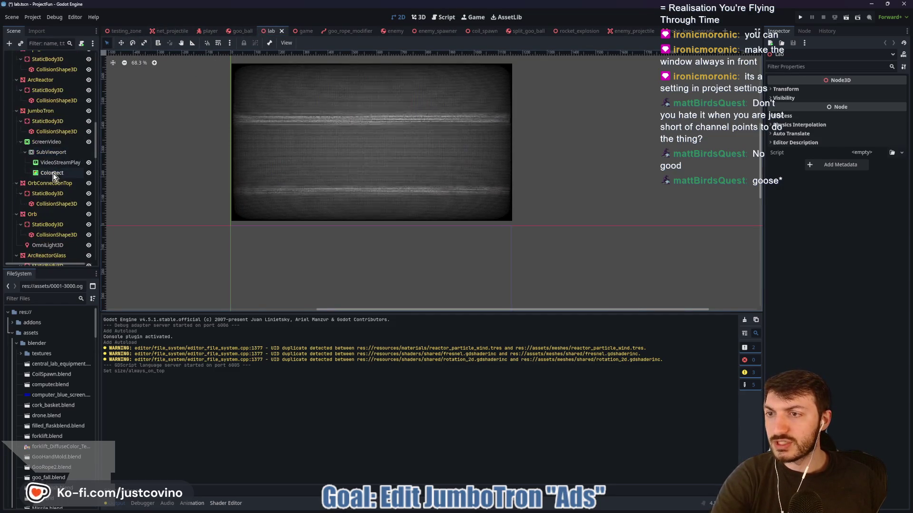
- Select the JumboTron's ColorRect, expand its CRT ShaderMaterial, and run the game beside the editor
click(66, 174)
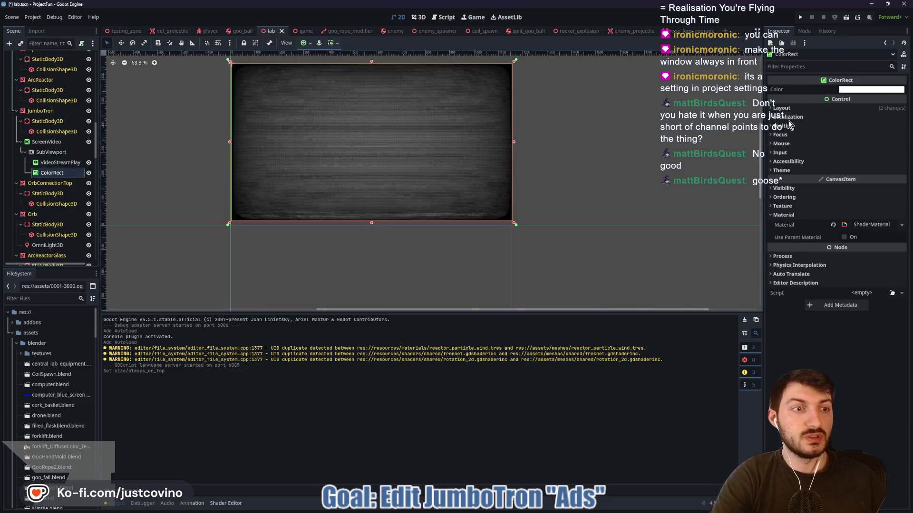
click(868, 223)
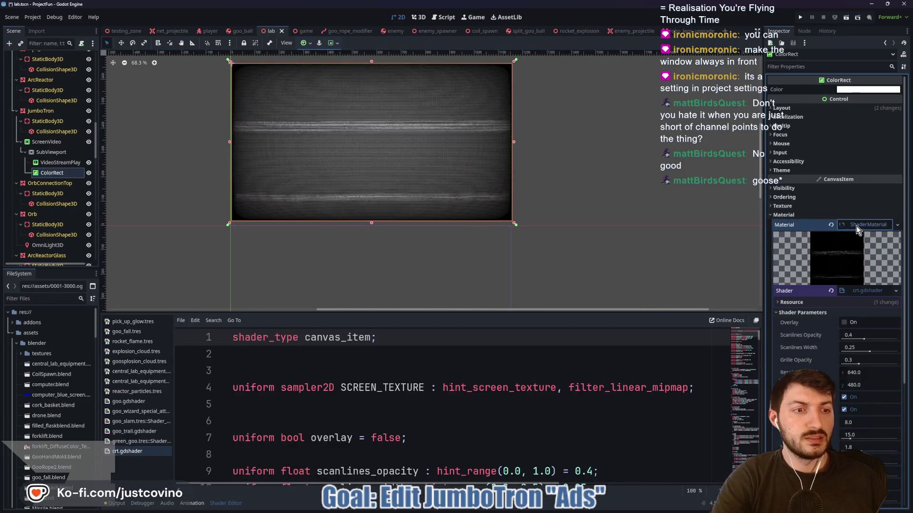
click(801, 18)
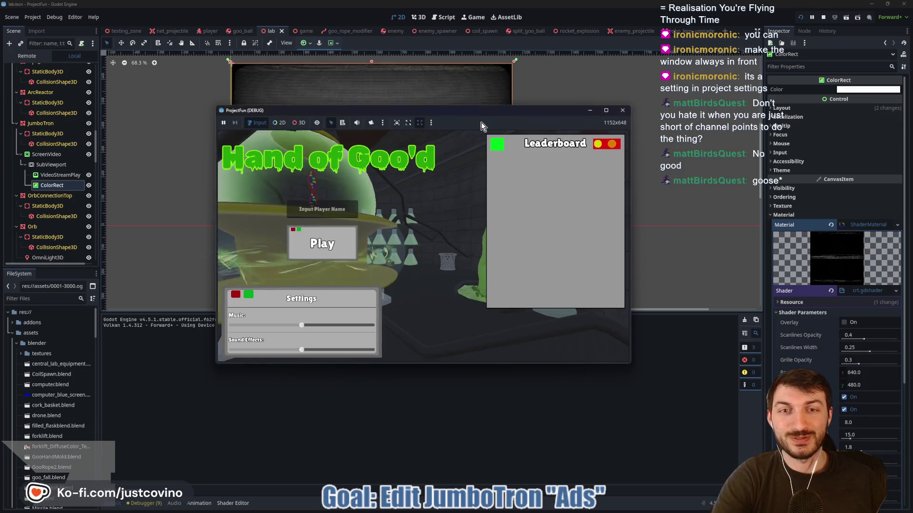
click(315, 244)
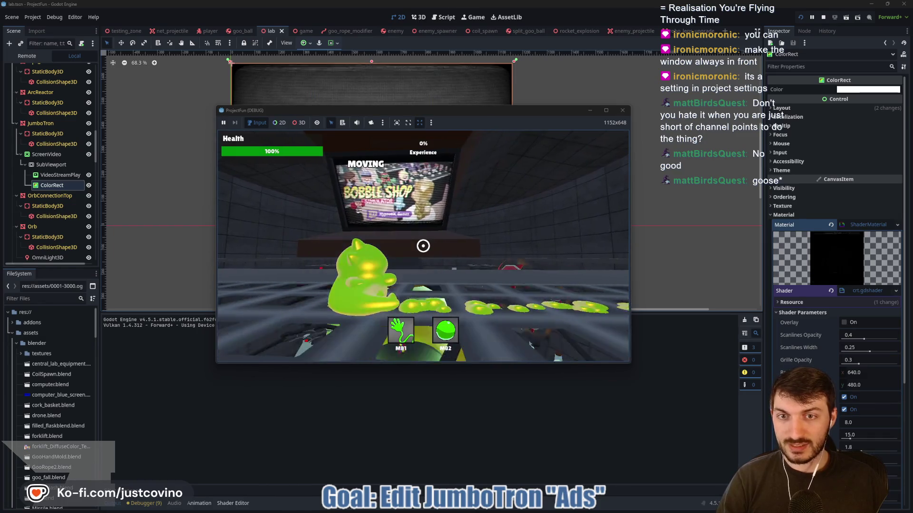
key(grave)
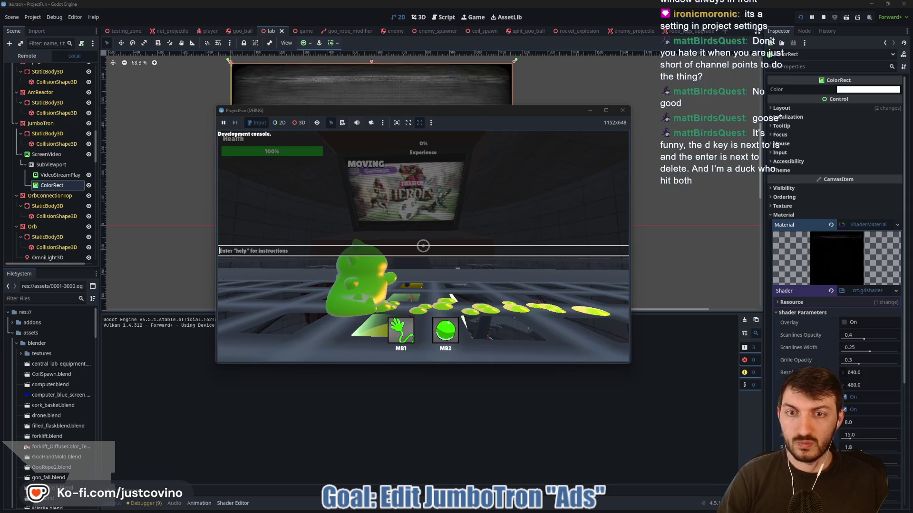
key(grave)
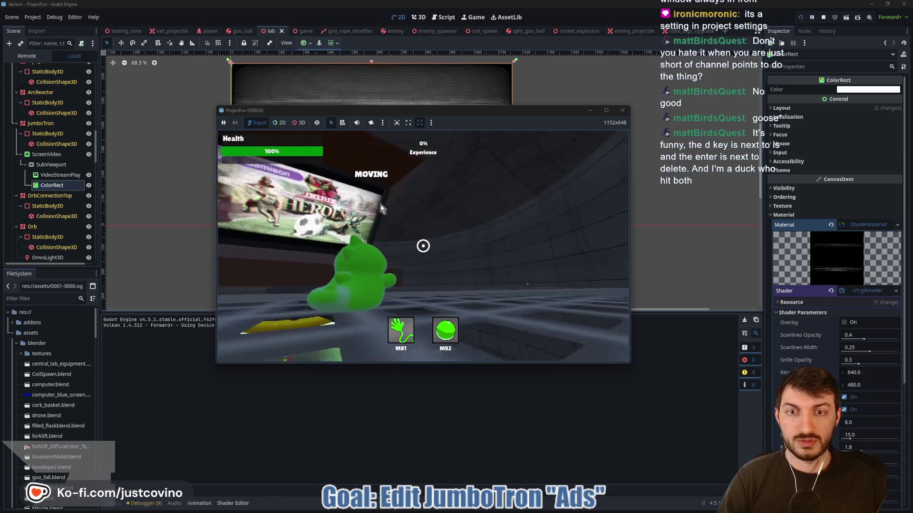
drag(351, 112, 269, 107)
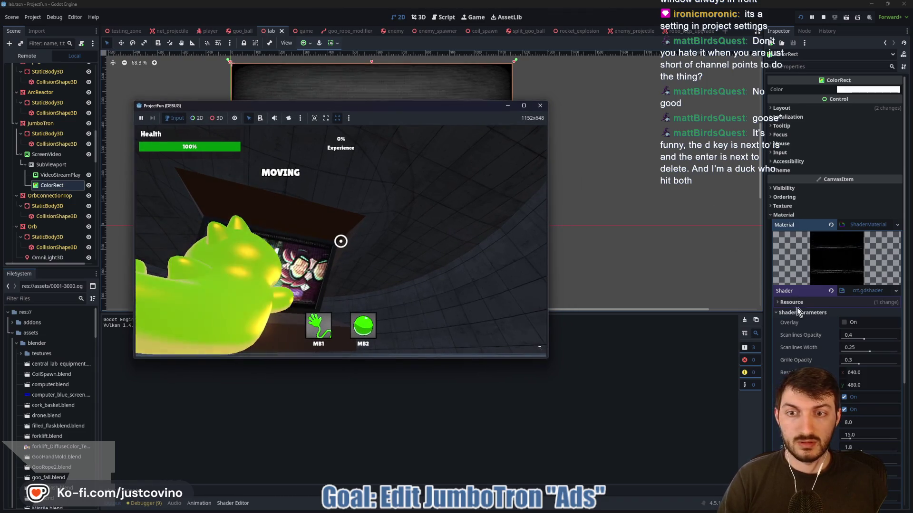
- Adjust the scanlines to opacity 0.107 and width 0.113, and tweak the roll size
scroll(822, 338, down, 3)
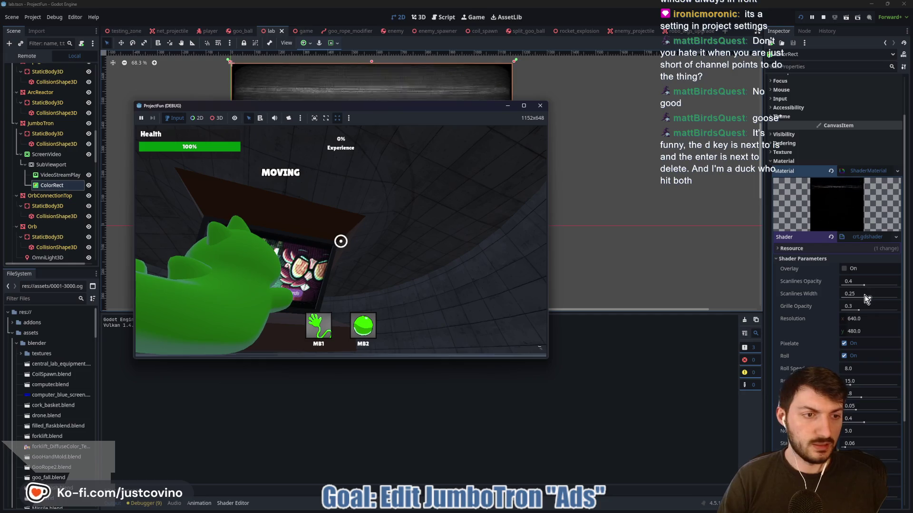
mouse_move(865, 284)
mouse_down()
mouse_move(906, 289)
mouse_move(819, 289)
mouse_move(912, 287)
mouse_move(847, 285)
mouse_move(869, 298)
mouse_move(912, 300)
mouse_move(862, 305)
mouse_up()
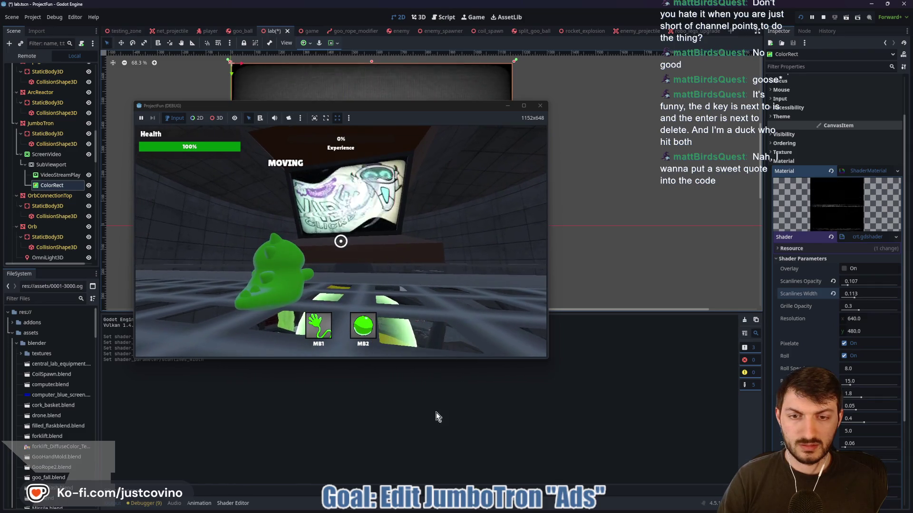
scroll(858, 337, down, 2)
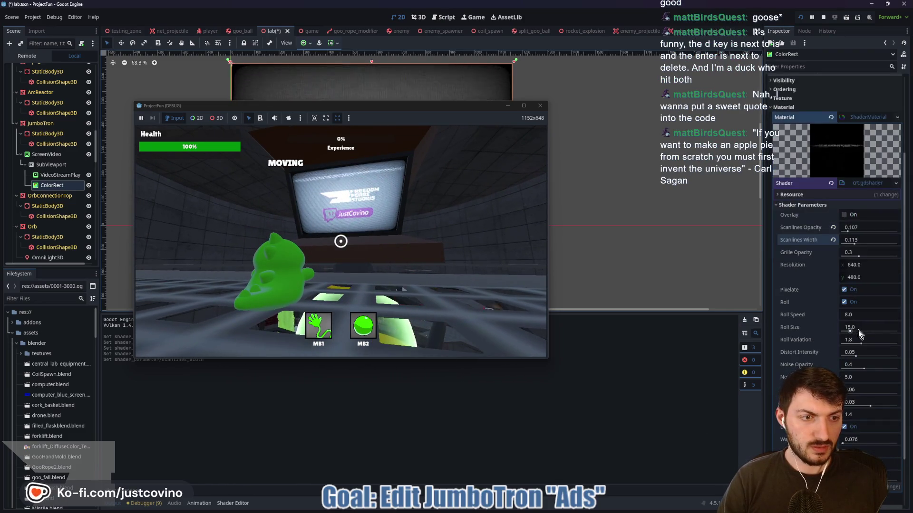
click(850, 332)
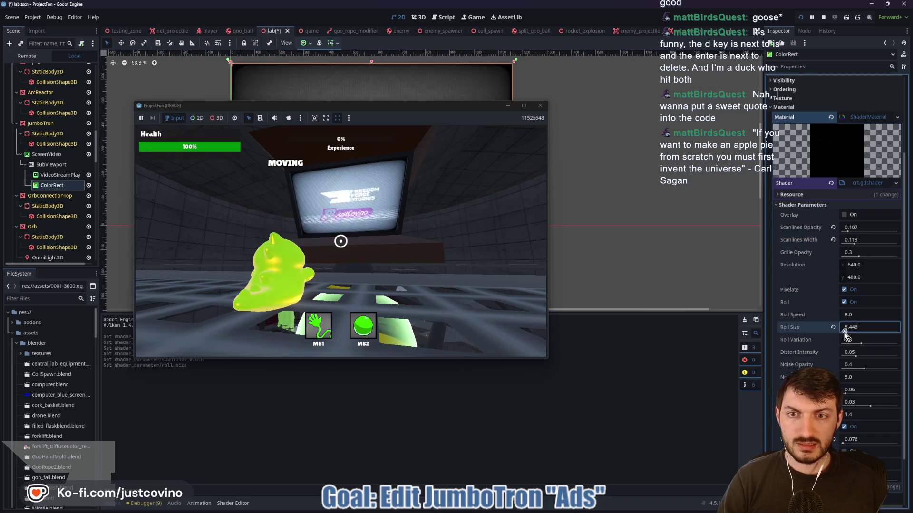
drag(845, 336, 847, 336)
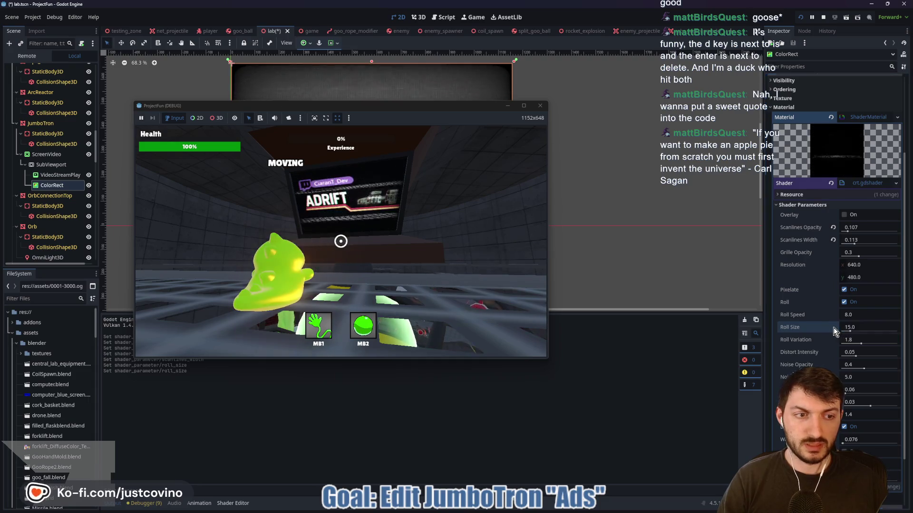
- Set distort intensity to 0.05 and restore noise opacity to its default 0.4
click(861, 345)
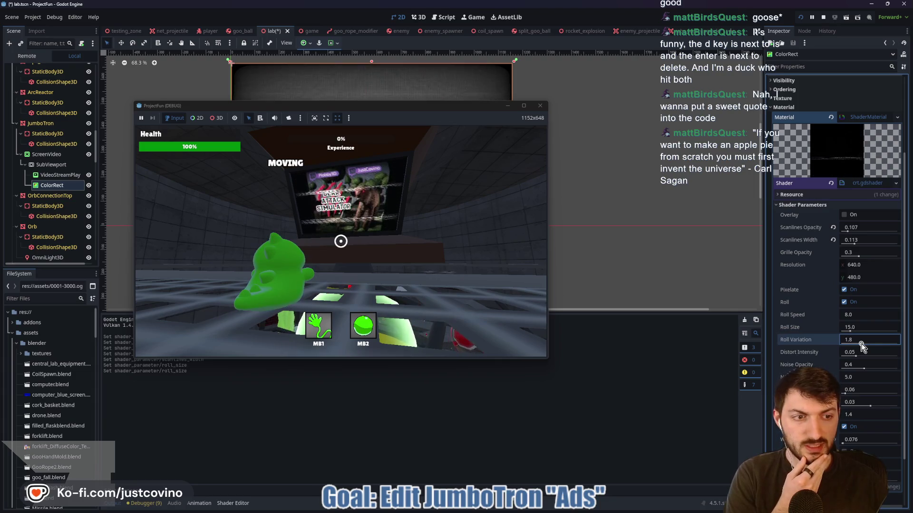
click(856, 356)
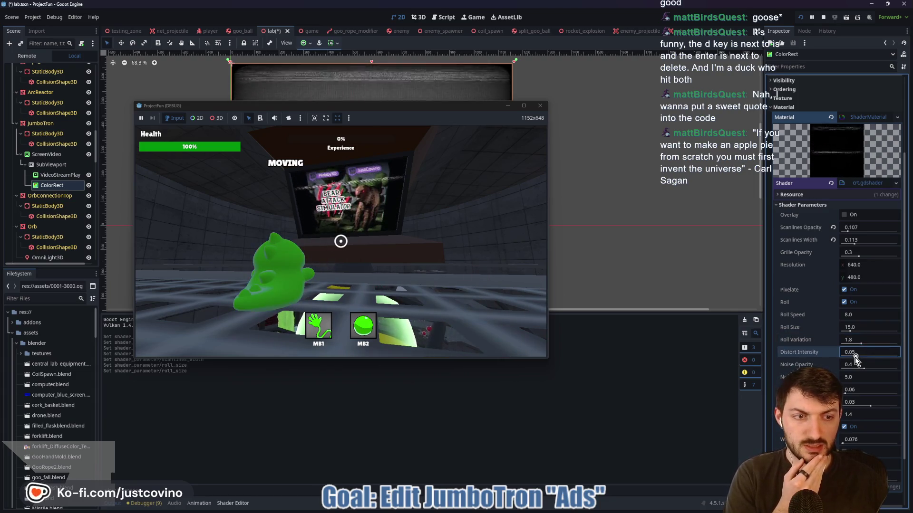
drag(855, 357, 847, 358)
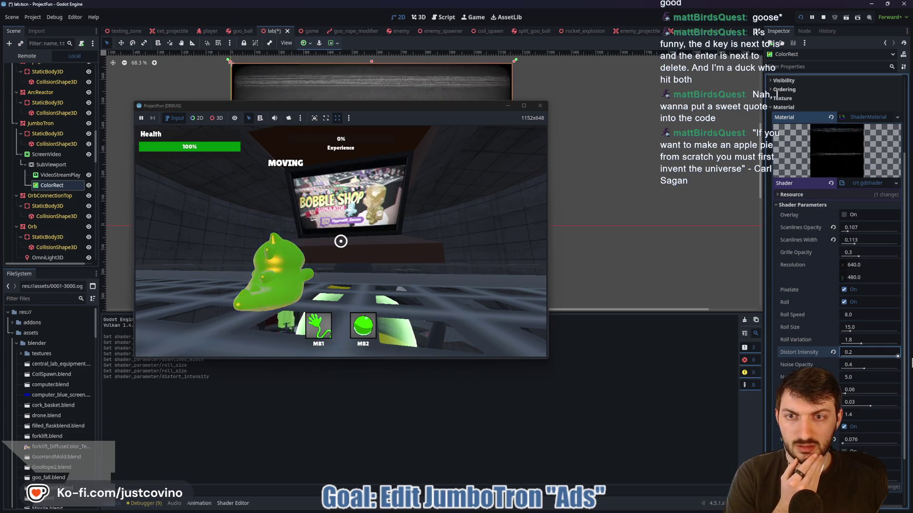
drag(874, 355, 833, 367)
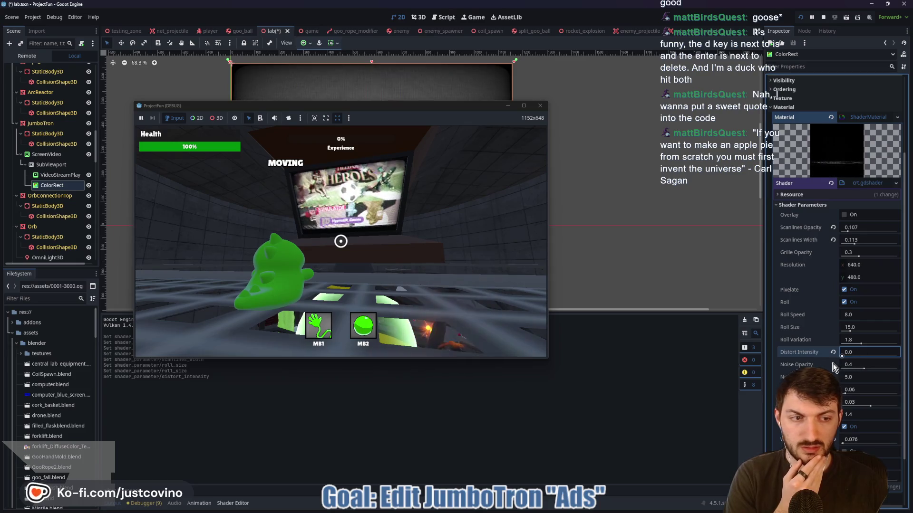
key(BackSpace)
key(BackSpace)
text(5)
key(Return)
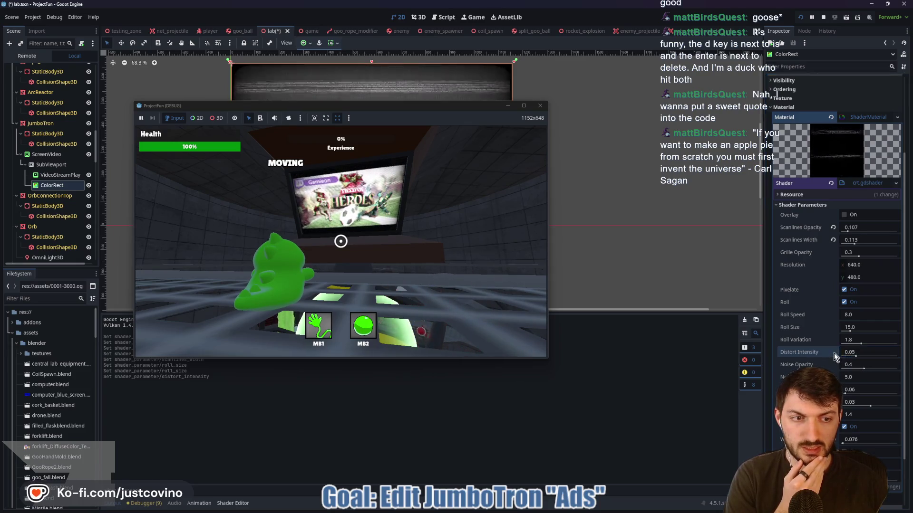
click(864, 370)
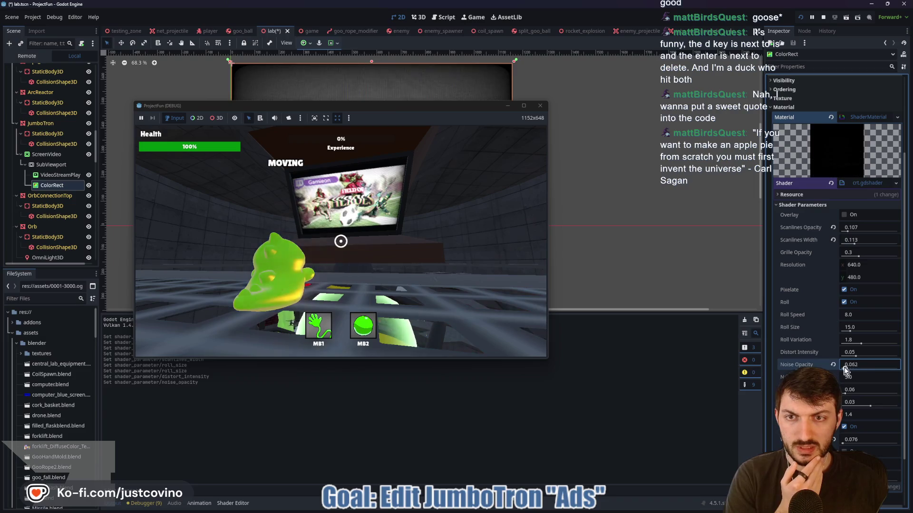
click(833, 365)
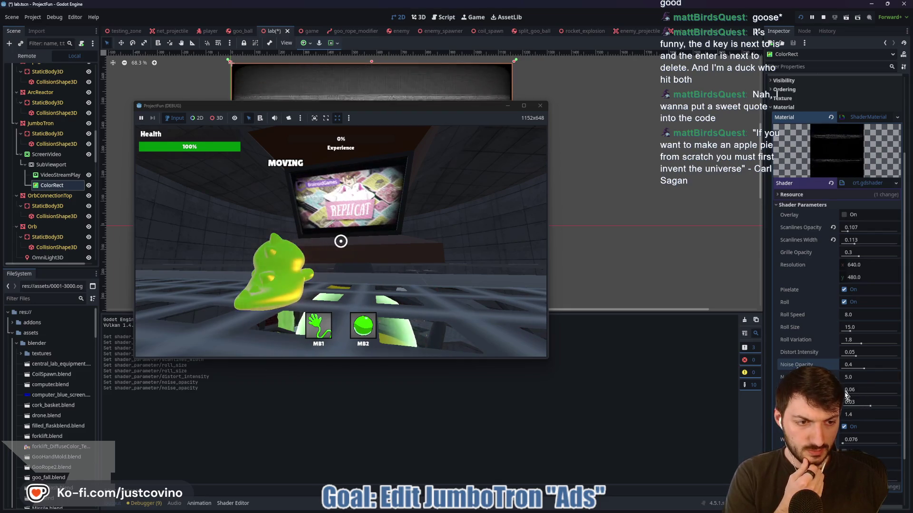
scroll(846, 395, down, 2)
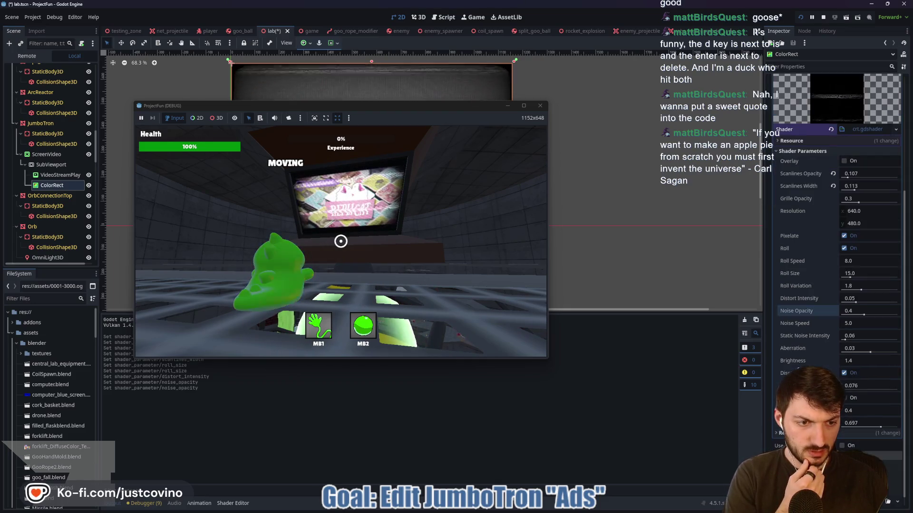
- Turn off the discolor effect, brighten the CRT screen, and set roll speed to 5.0
click(844, 374)
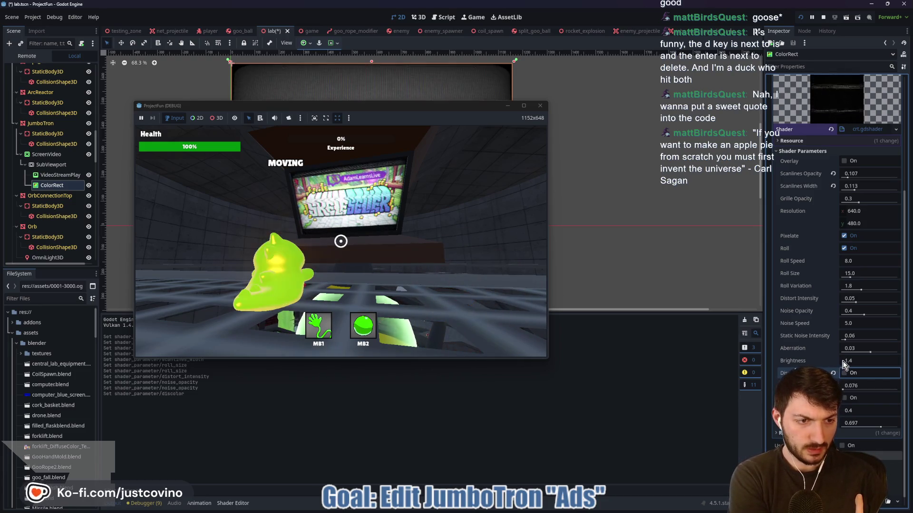
mouse_move(853, 361)
mouse_down()
mouse_move(880, 361)
mouse_move(851, 361)
mouse_up()
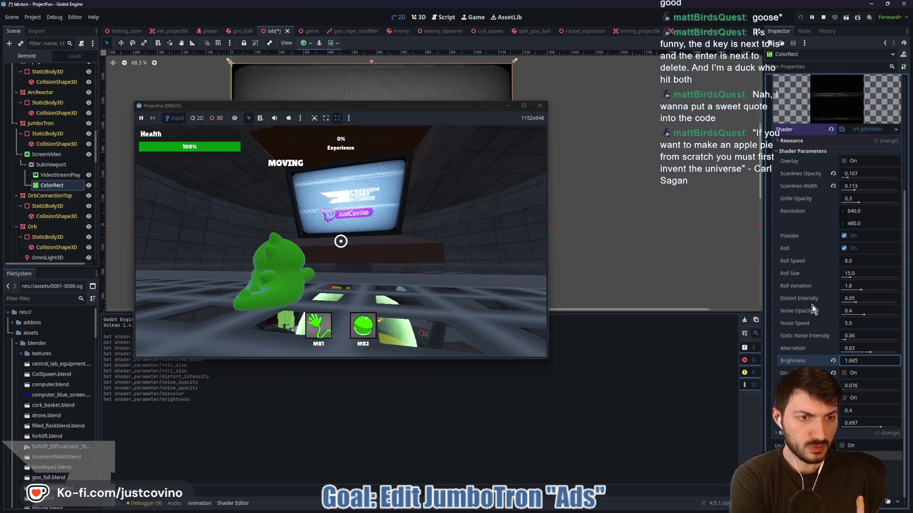
click(865, 263)
drag(865, 261, 856, 261)
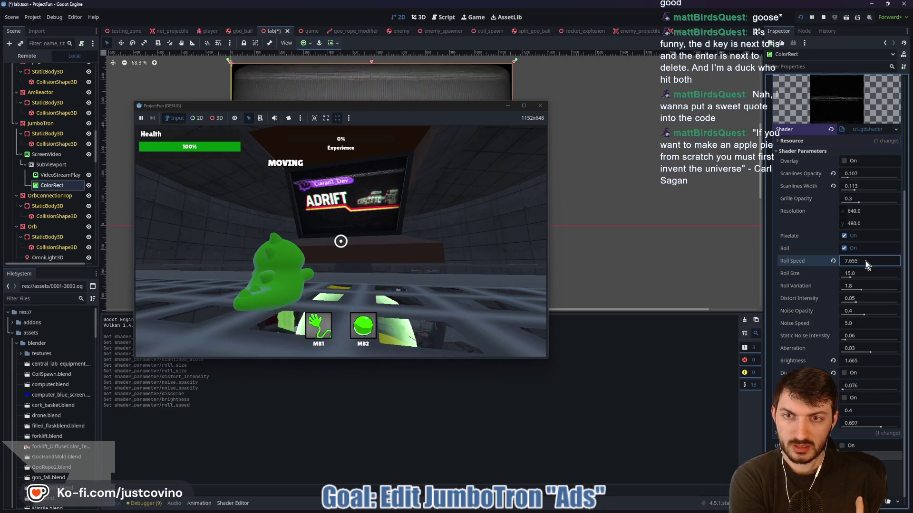
text(5)
key(Return)
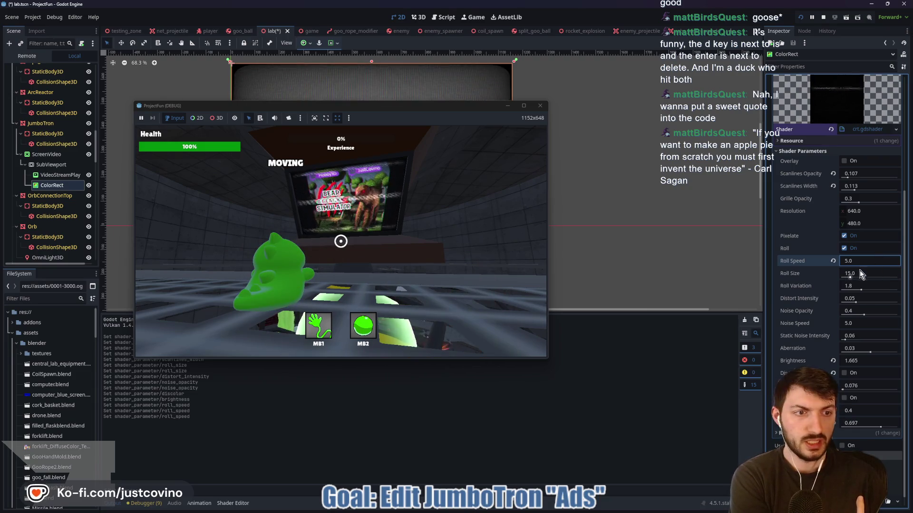
- Set roll size 10 and roll variation 1.2, and reset noise speed to 5.0
click(849, 275)
text(10)
key(Return)
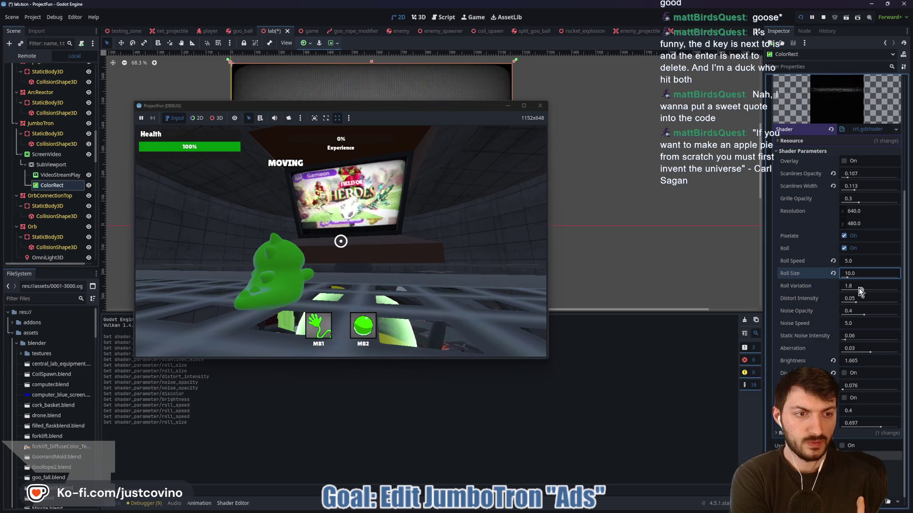
click(853, 286)
text(2)
key(Return)
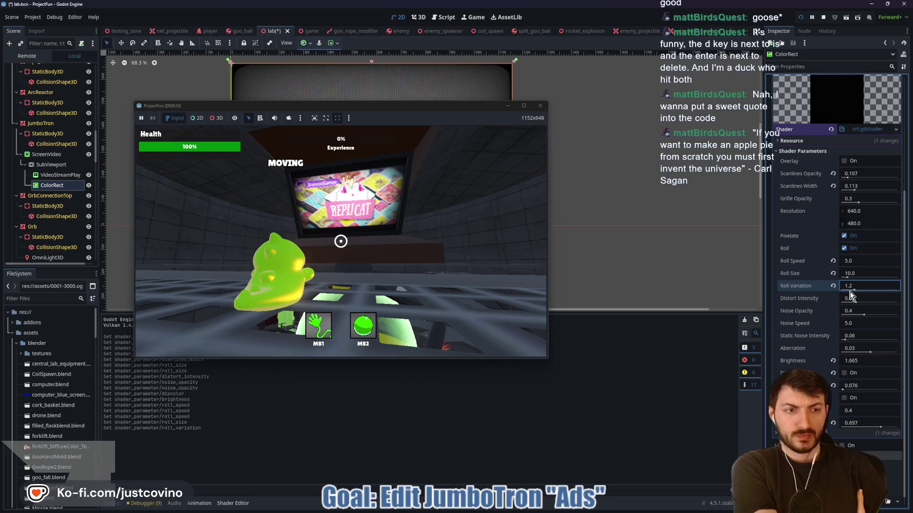
mouse_move(858, 326)
mouse_down()
mouse_move(844, 326)
mouse_move(866, 329)
mouse_up()
text(2.16)
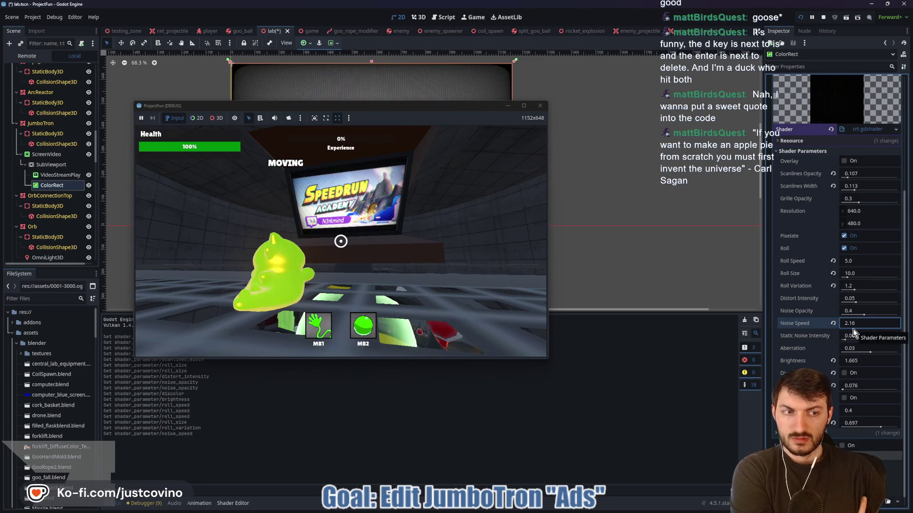
click(833, 323)
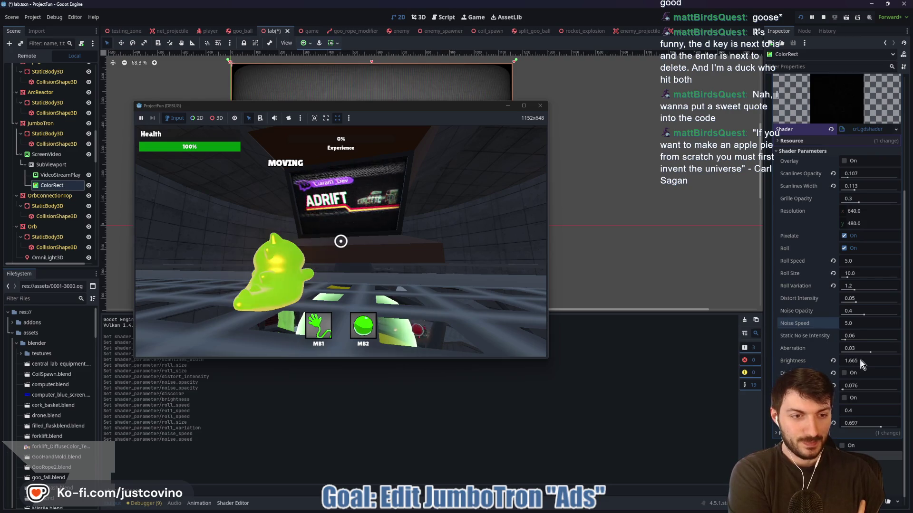
- Toggle Clip Warp on and off to compare, and mute the running game's audio
click(845, 398)
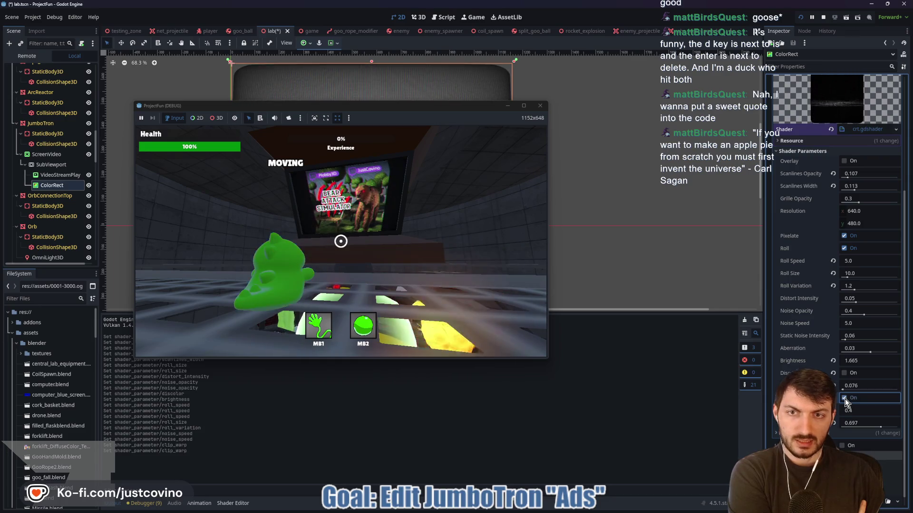
click(844, 399)
click(843, 399)
click(843, 399)
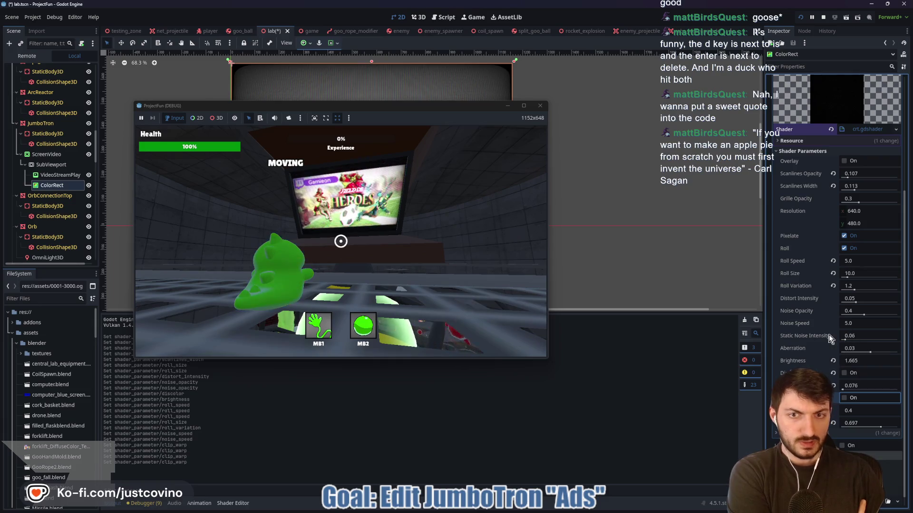
click(260, 109)
click(275, 118)
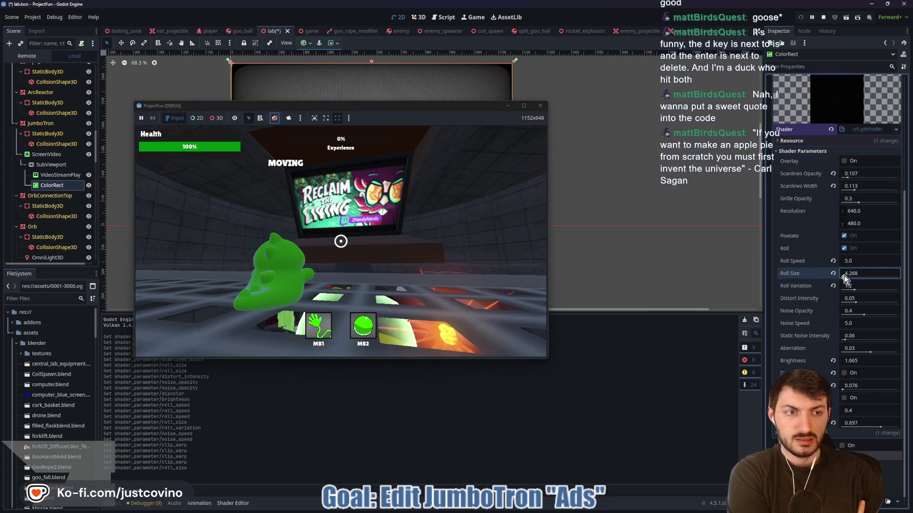
- Set roll speed 8.0, roll size 18.0 and roll variation 1.8
mouse_move(848, 275)
mouse_down()
mouse_move(882, 277)
mouse_move(857, 273)
mouse_up()
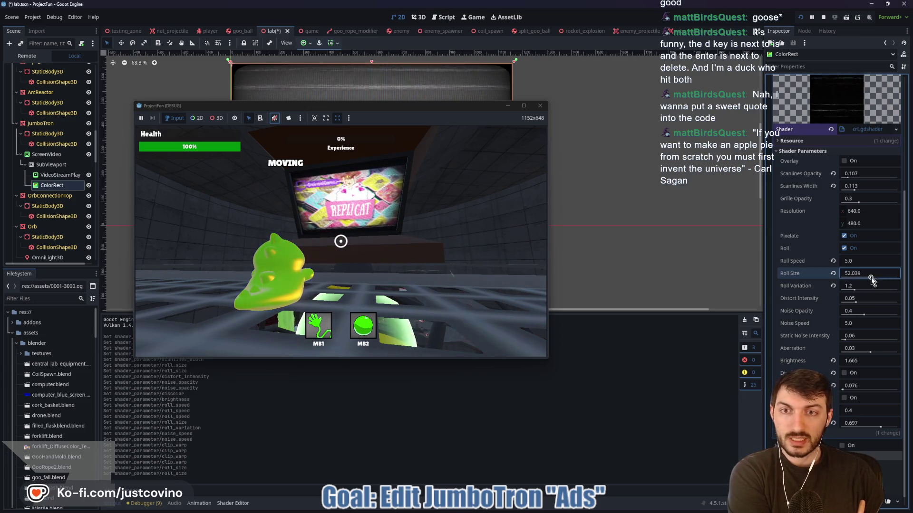
text(20)
key(Return)
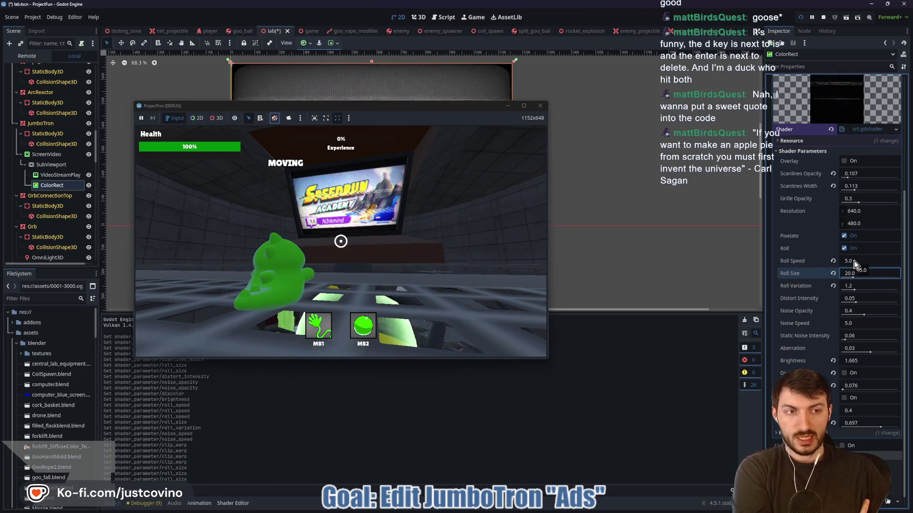
drag(855, 264, 834, 263)
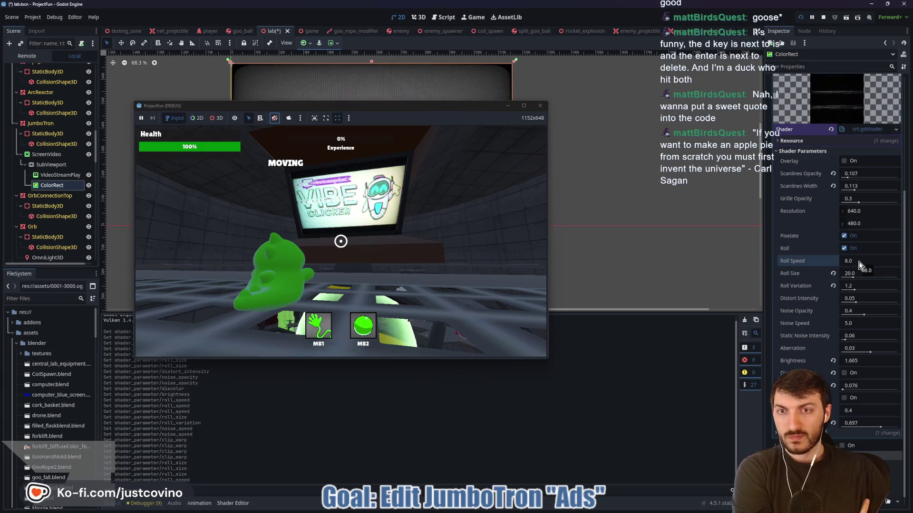
click(854, 274)
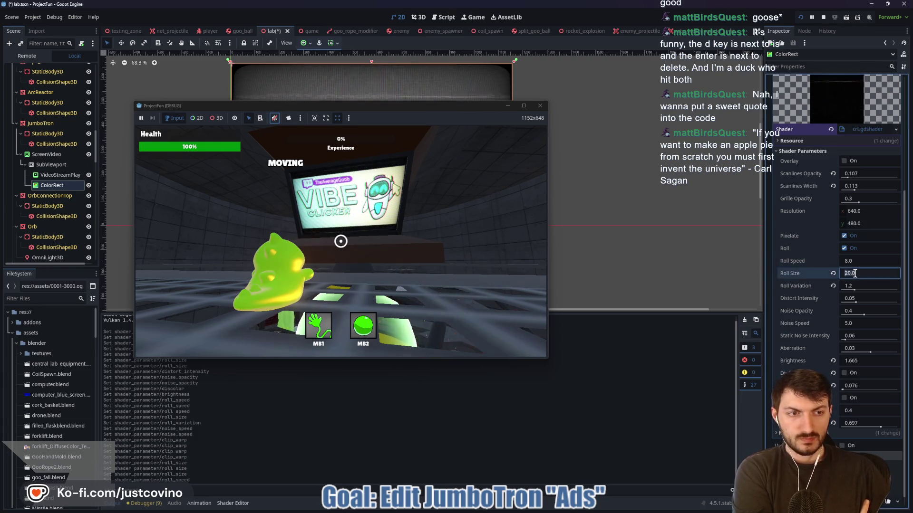
text(15)
key(Return)
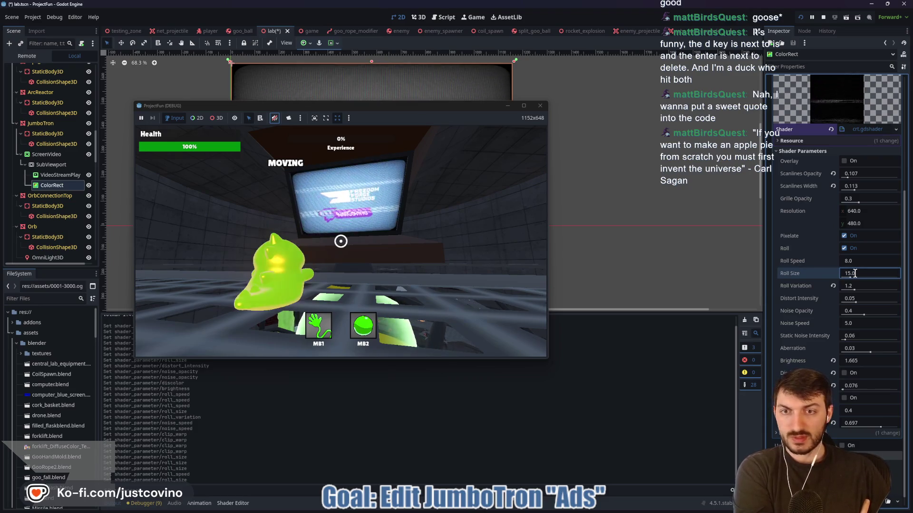
double_click(854, 273)
click(854, 274)
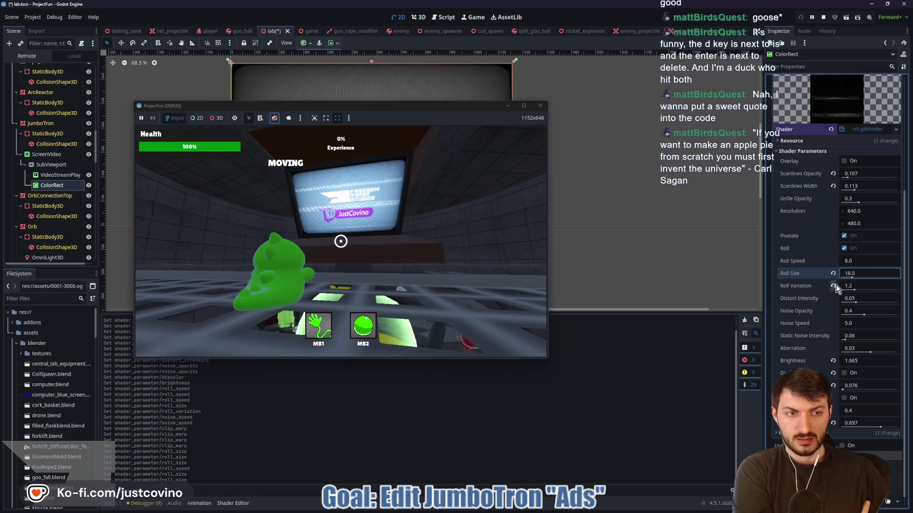
drag(842, 285, 860, 284)
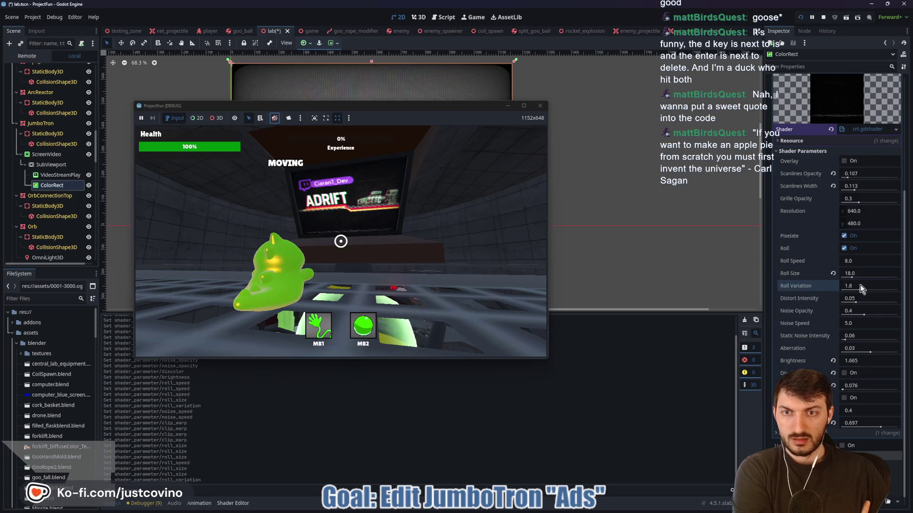
mouse_move(860, 284)
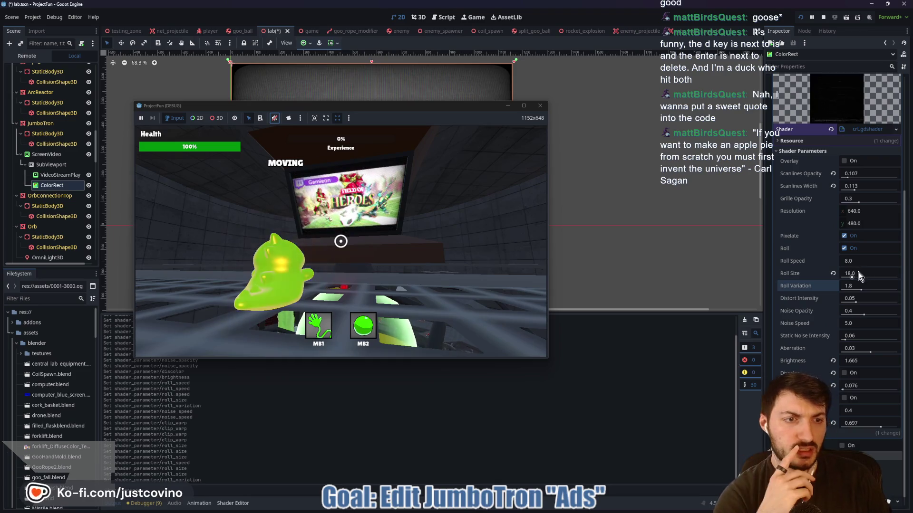
click(860, 260)
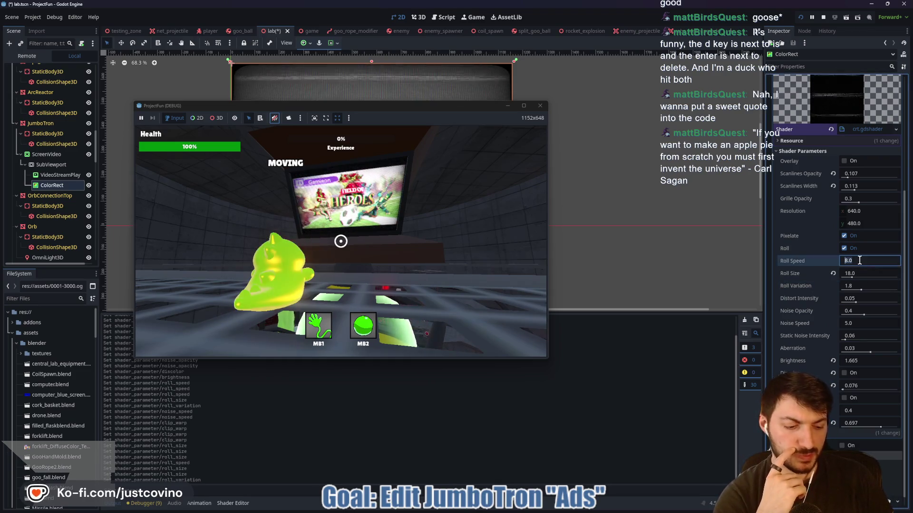
- Set the JumboTron CRT roll speed to 4.0 and stop the running test game
text(4)
key(Return)
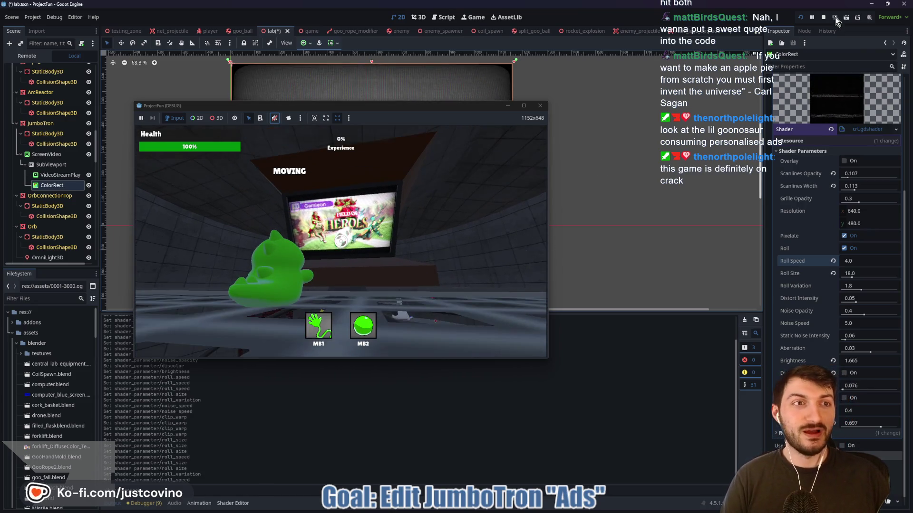
click(824, 18)
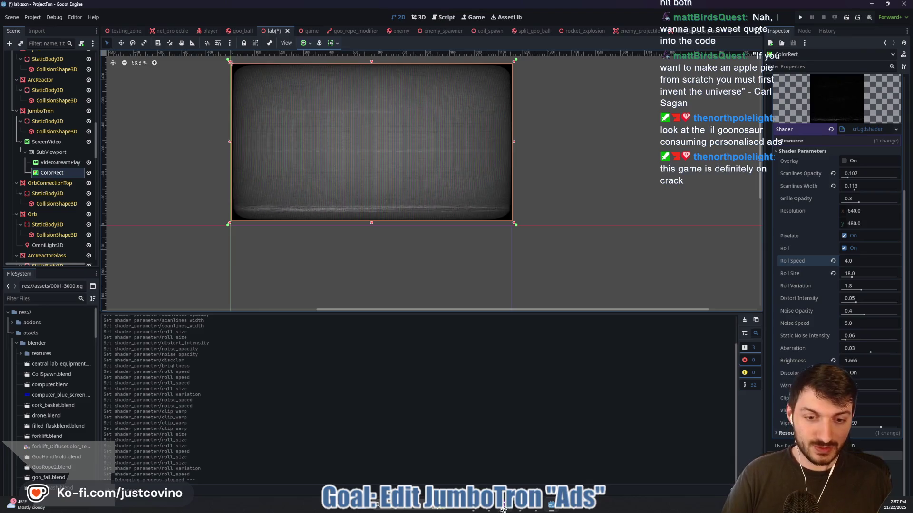
- Commit the 9 changed files to main as 'Video Footage added to JumboTron' and push to origin
click(502, 508)
text(Video Foot)
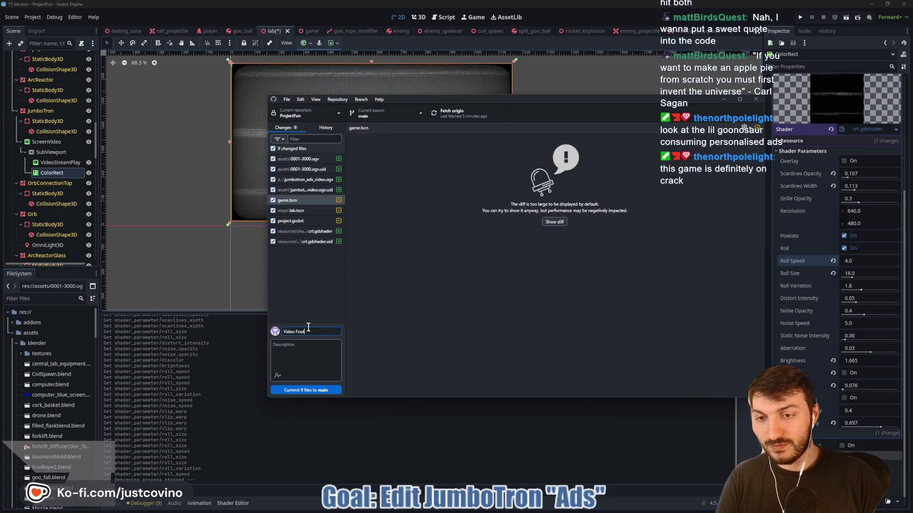
text(age added to Ju)
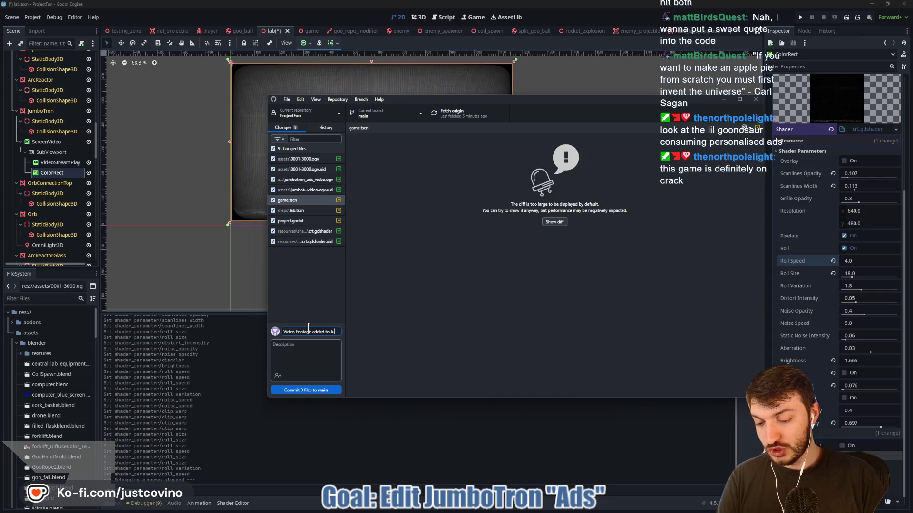
text(bbo)
text(oTron)
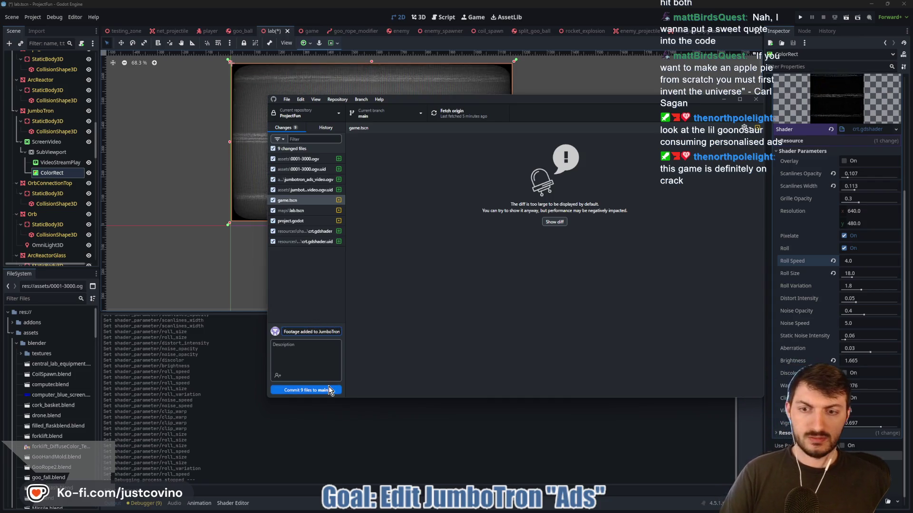
click(330, 391)
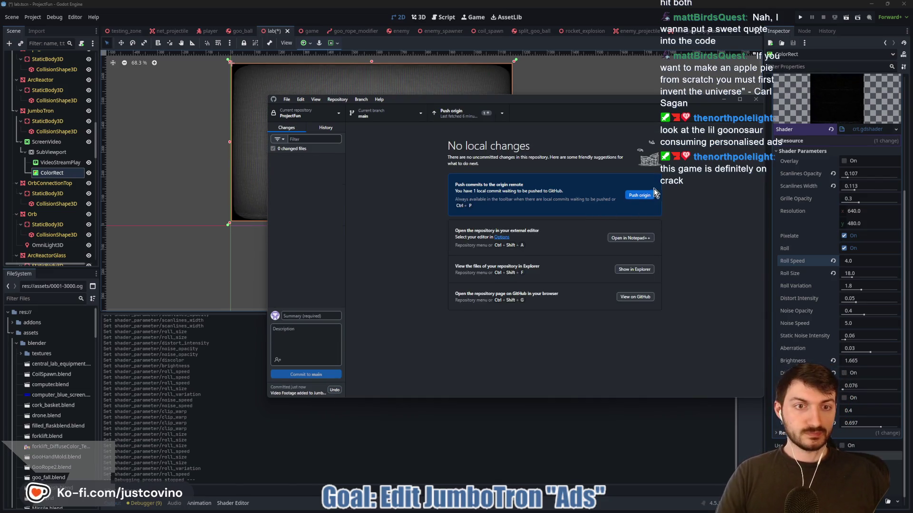
click(648, 197)
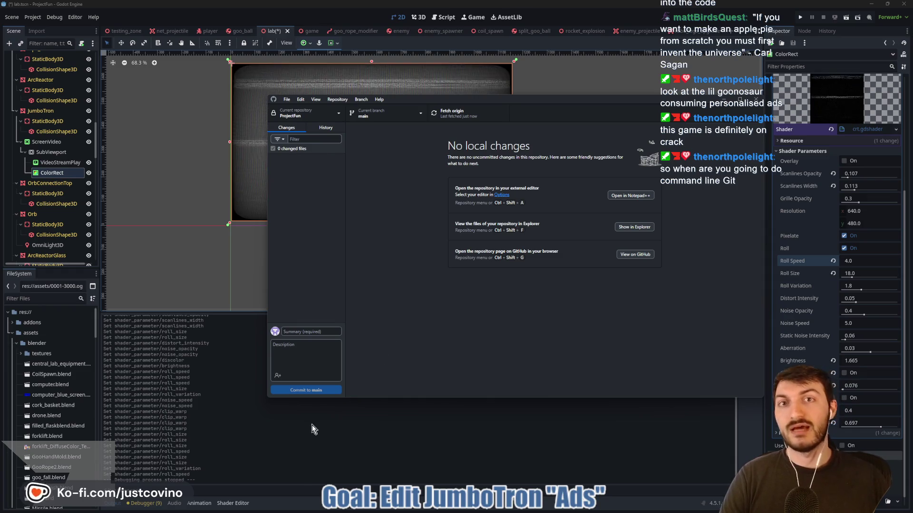
- Return to the Godot editor after briefly bringing GitHub Desktop back up
click(244, 433)
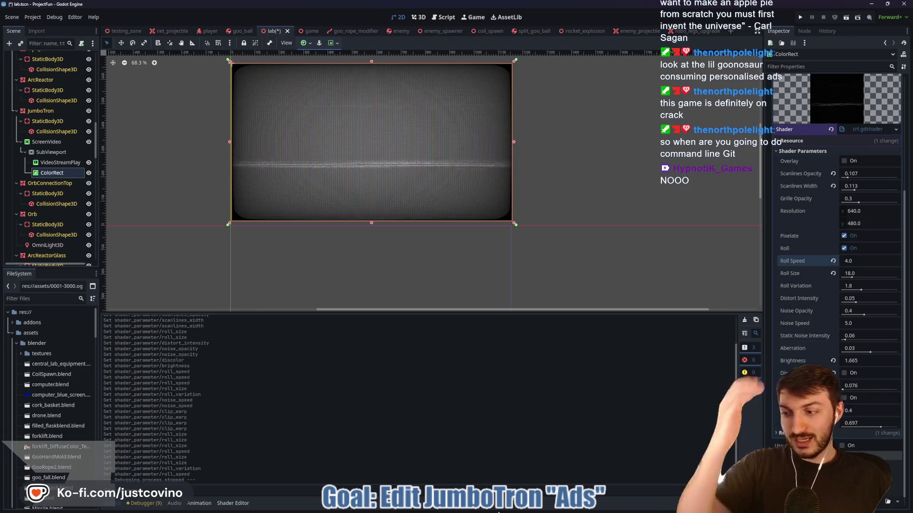
mouse_move(506, 507)
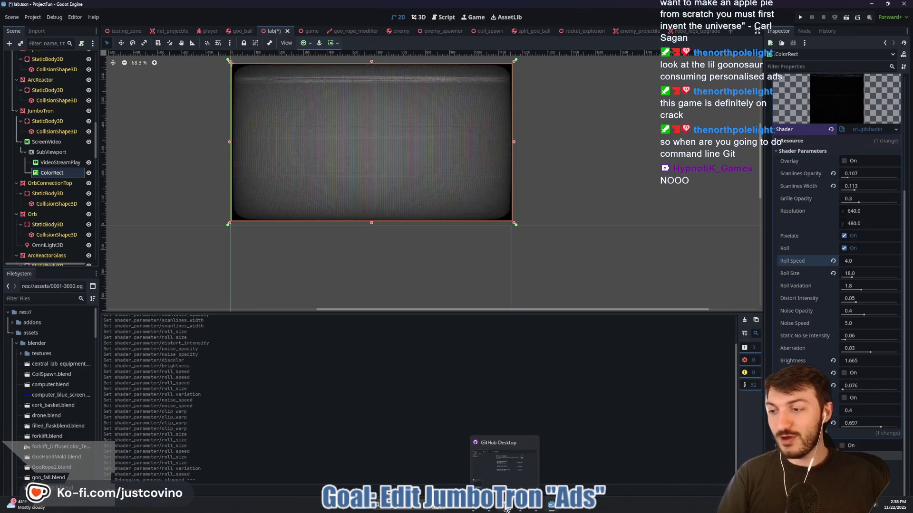
click(505, 507)
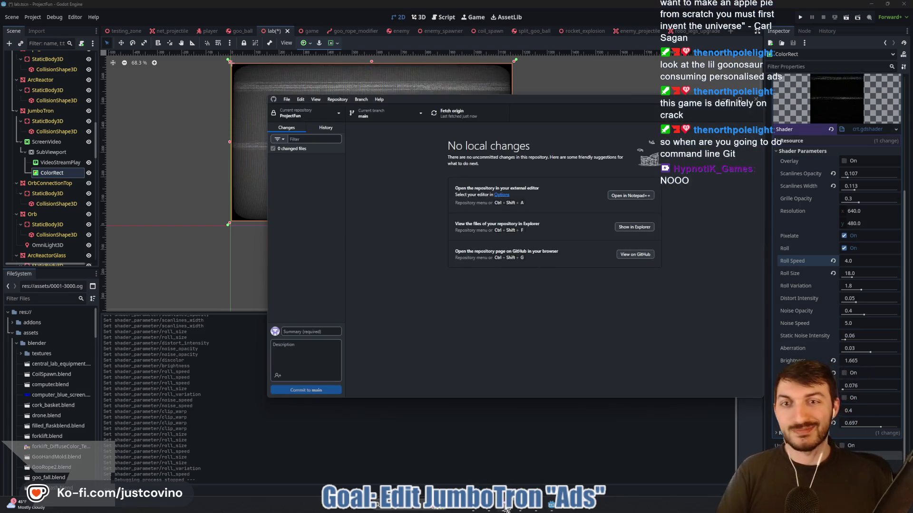
click(451, 437)
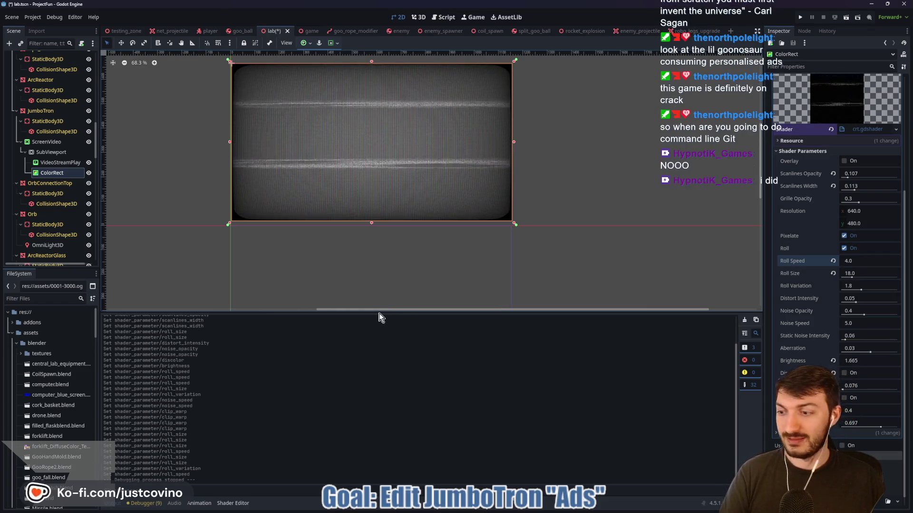
- Enlarge the scene canvas, collapse the blender folder, and request deletion of 0001-3000.ogv
drag(378, 314, 376, 350)
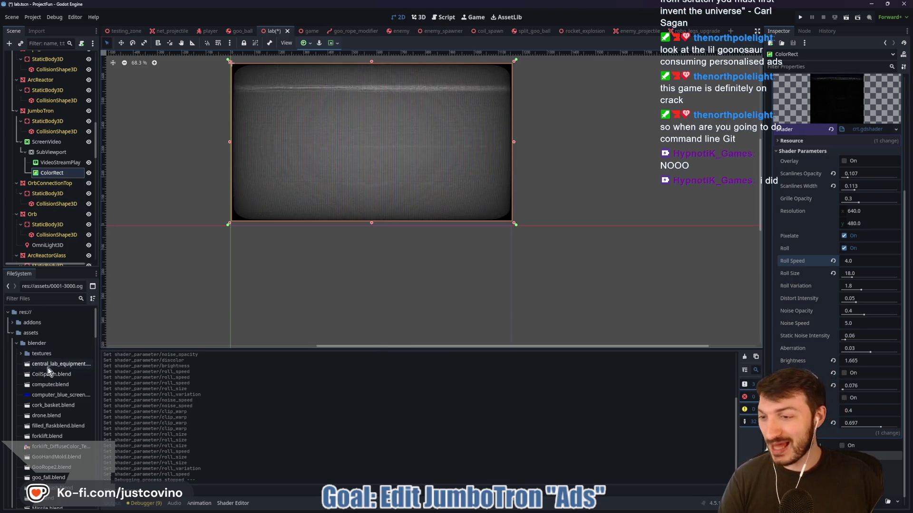
click(17, 343)
scroll(51, 370, down, 3)
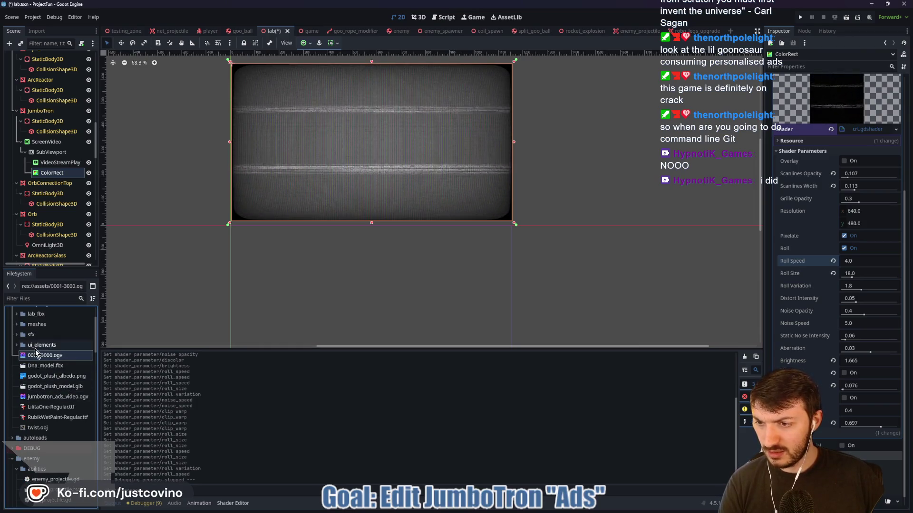
key(Delete)
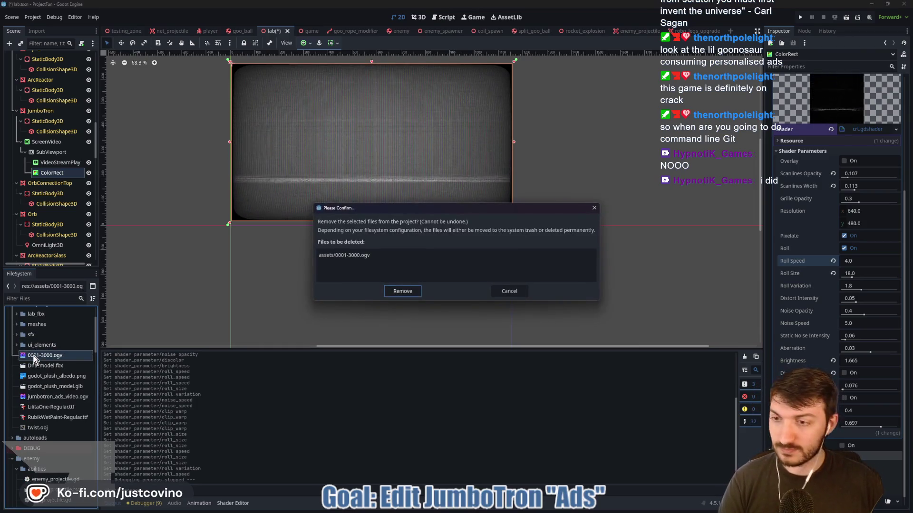
- Dismiss the file-in-use and load errors from the removal attempt, then quit Blender without saving
click(407, 296)
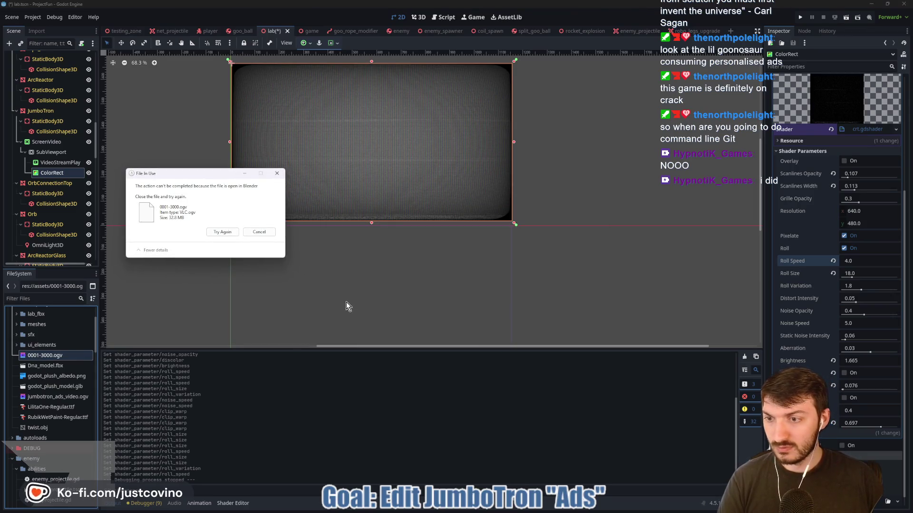
click(266, 234)
click(456, 375)
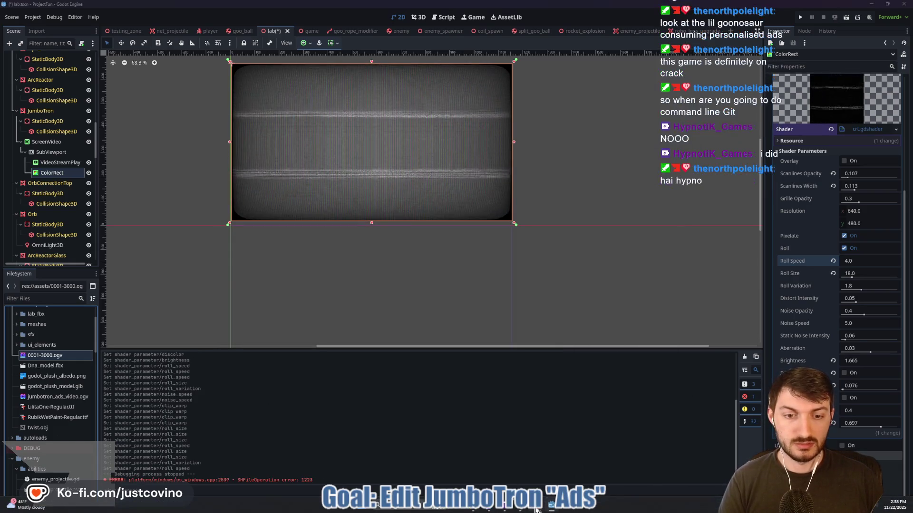
key(alt+Tab)
key(ctrl+q)
click(471, 272)
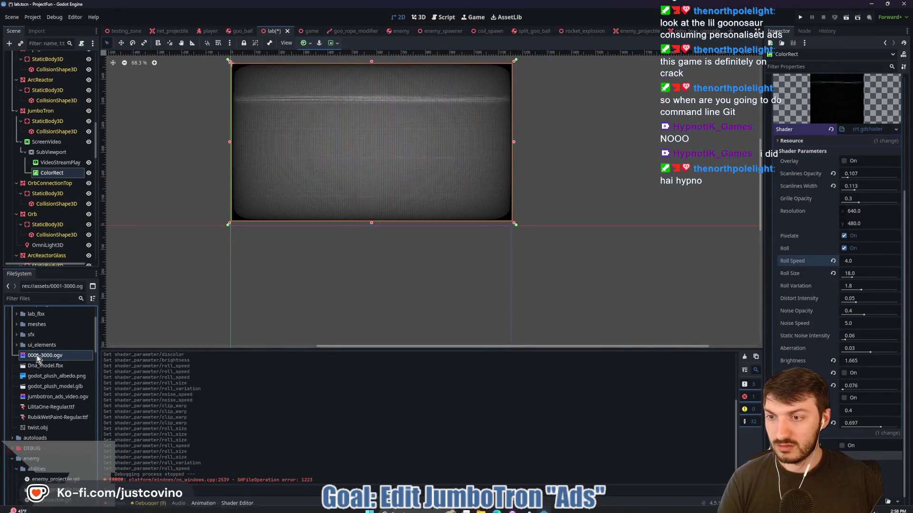
- Remove 0001-3000.ogv from the project assets and save lab.tscn
key(Delete)
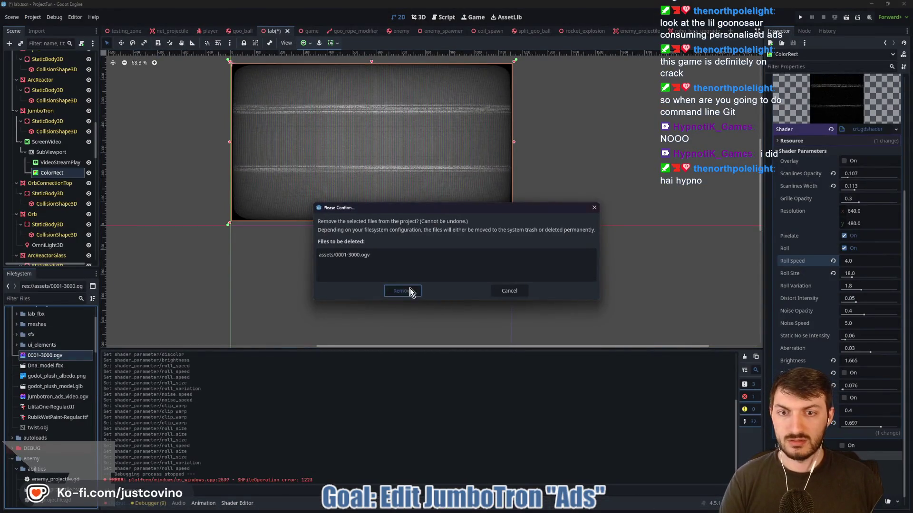
click(408, 291)
key(ctrl+s)
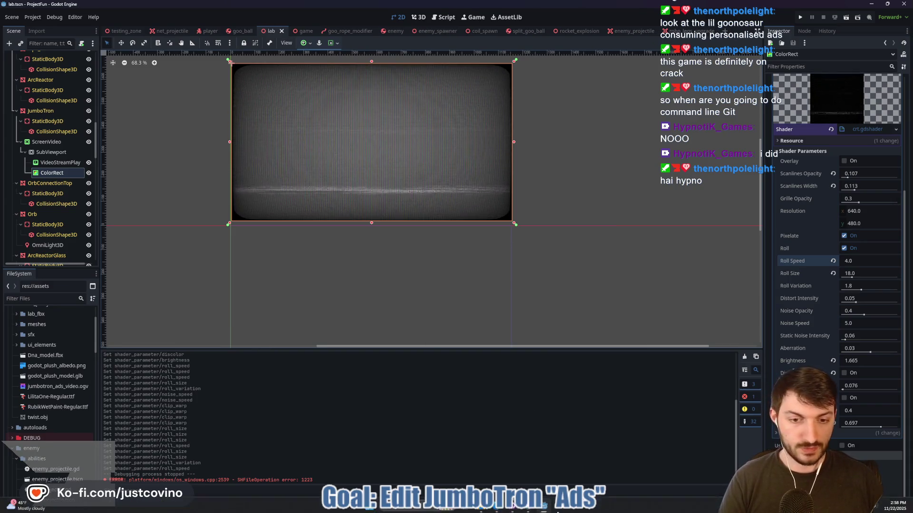
- View the Speedrun Academie Steam store page, close it, and bring up the Godot Shaders VHS/CRT page
click(529, 510)
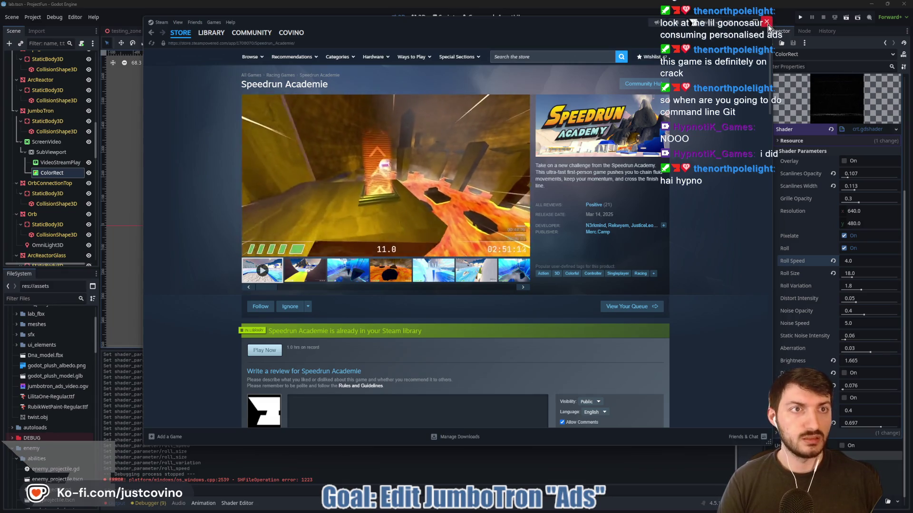
key(alt+Tab)
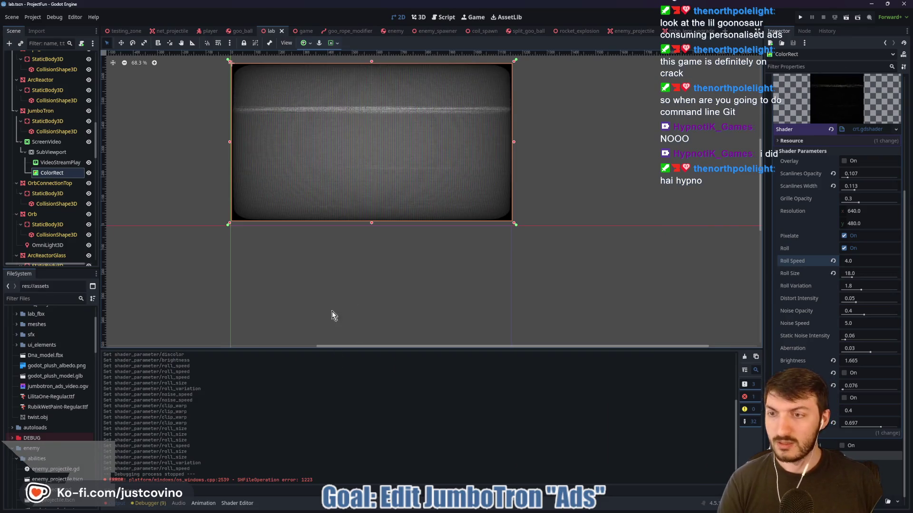
click(485, 509)
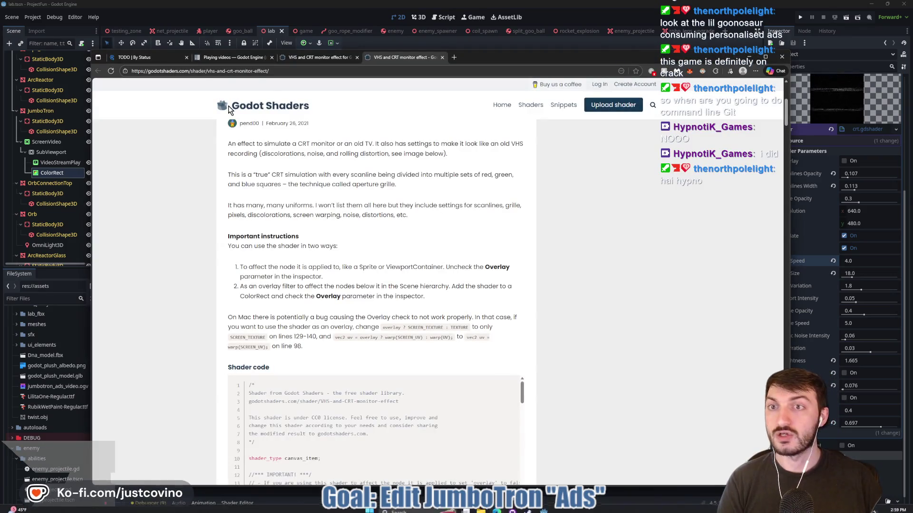
- Move the Jumbotron Screens and Finish Blendering the Lab cards to Done, then return to Godot
click(157, 62)
click(298, 271)
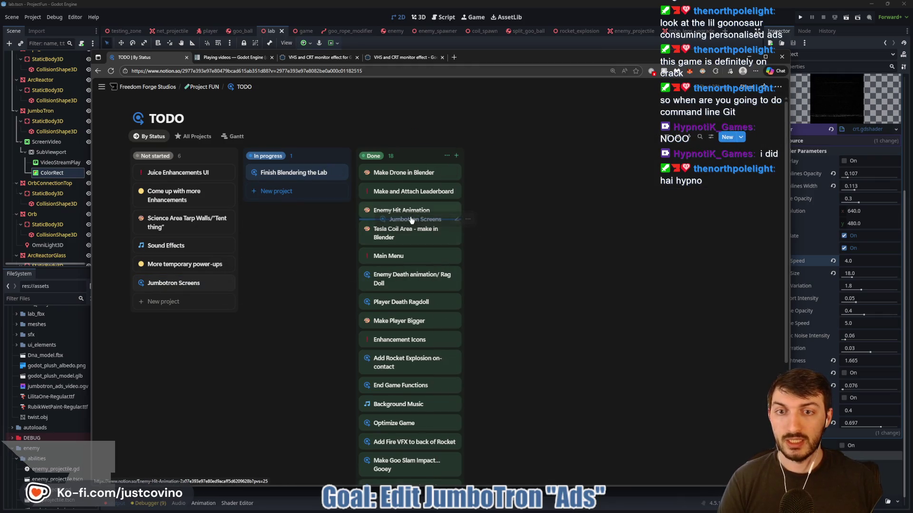
drag(412, 219, 412, 220)
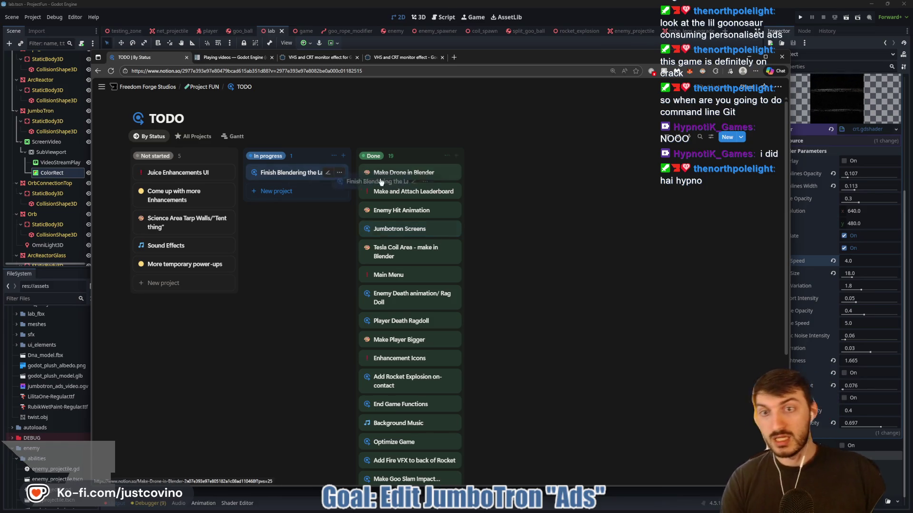
drag(423, 210, 413, 202)
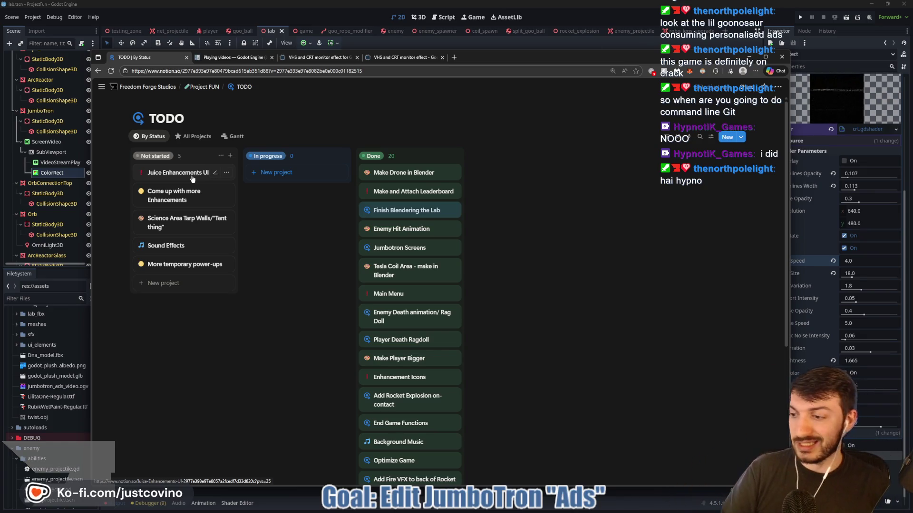
click(483, 44)
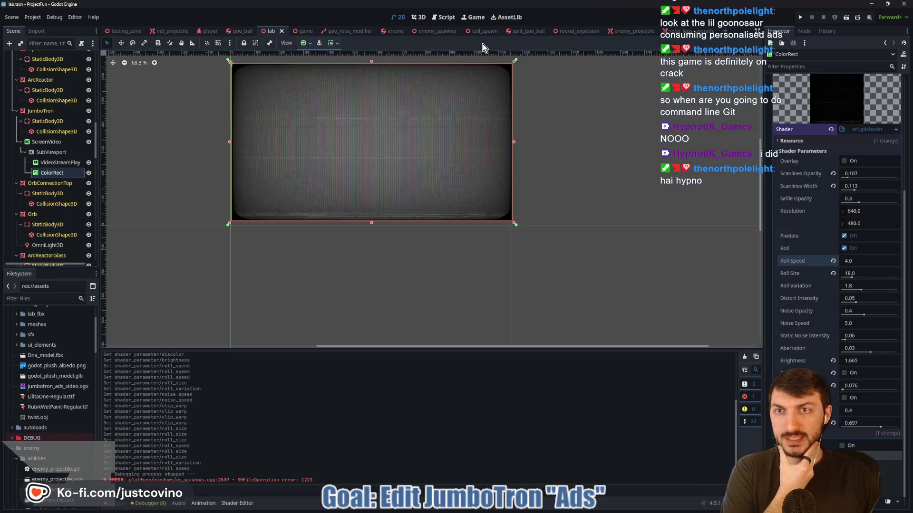
- Collapse the enemy, enhancements, player and resources folders in the FileSystem dock
scroll(65, 404, down, 2)
click(12, 398)
scroll(13, 392, down, 1)
click(12, 383)
scroll(21, 381, down, 2)
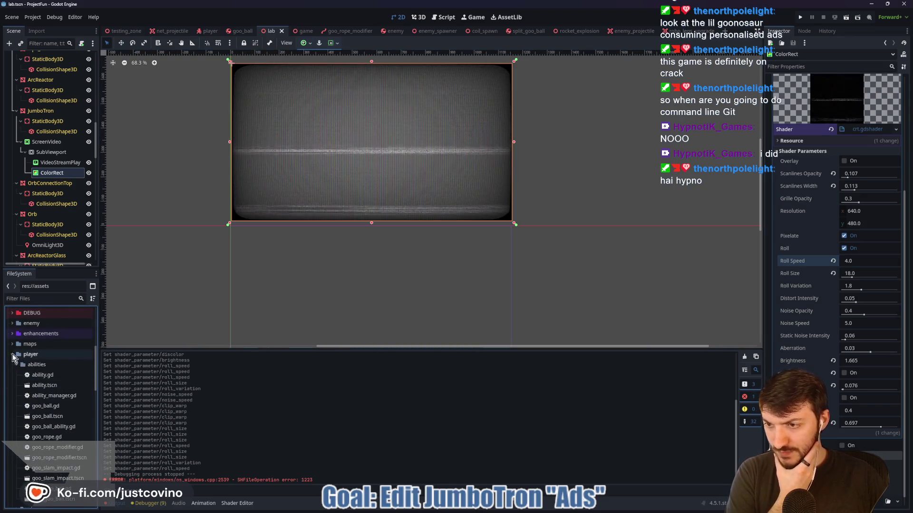
click(12, 354)
scroll(14, 350, down, 2)
click(12, 340)
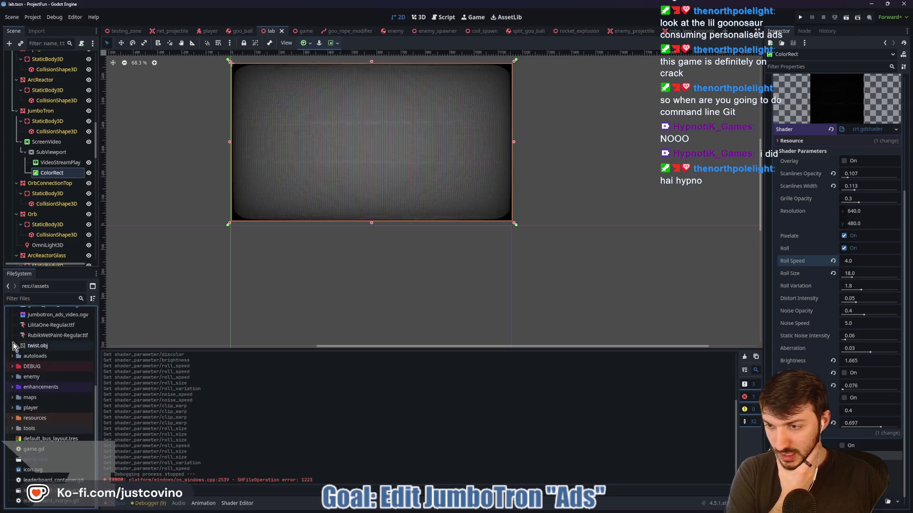
click(13, 367)
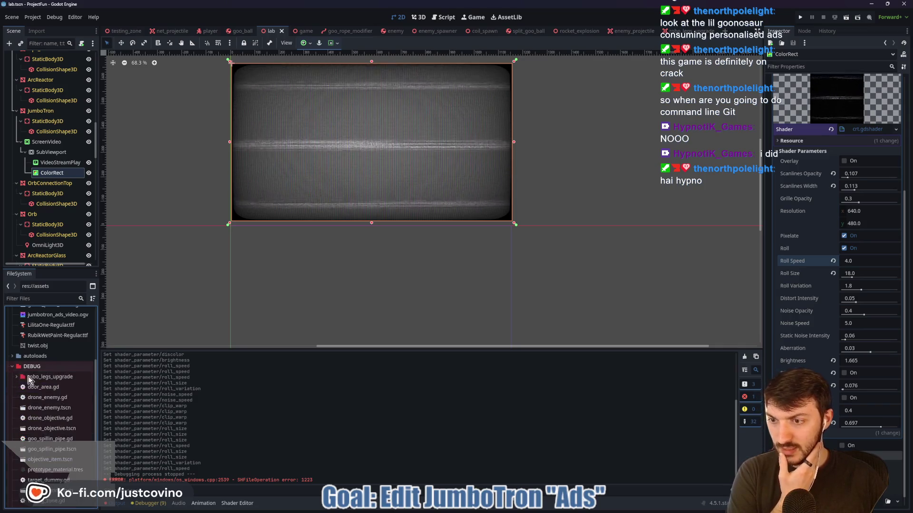
scroll(29, 380, down, 3)
scroll(34, 386, up, 2)
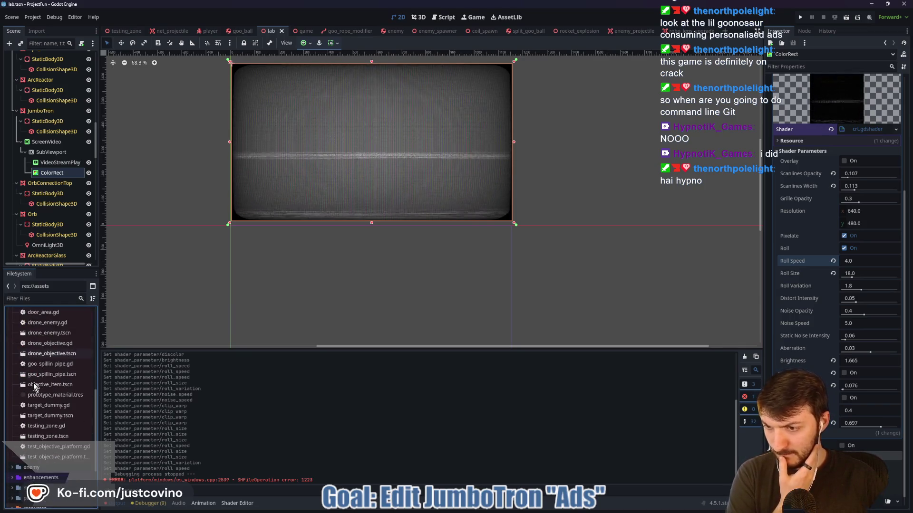
click(16, 353)
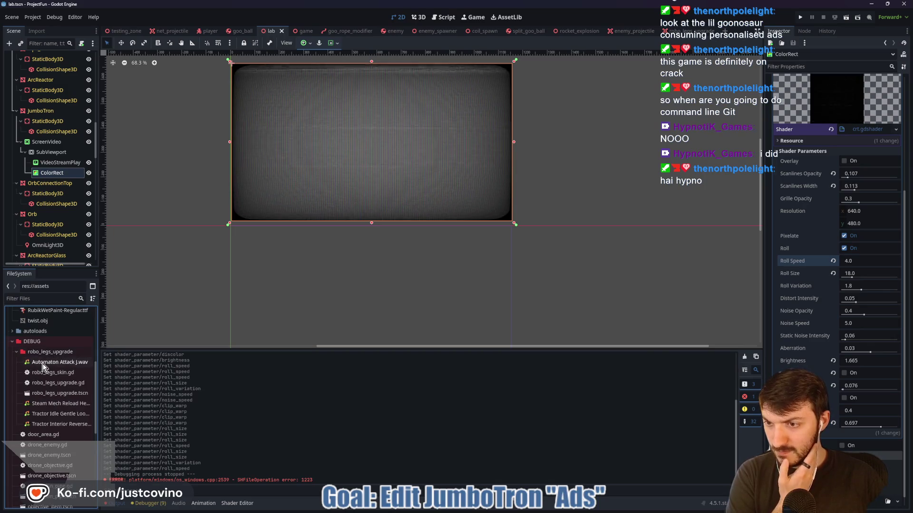
click(16, 353)
scroll(38, 367, up, 5)
- Filter for 'you' to find the non-commercial sound effects folder, expand it, and open sfx.gd
click(39, 299)
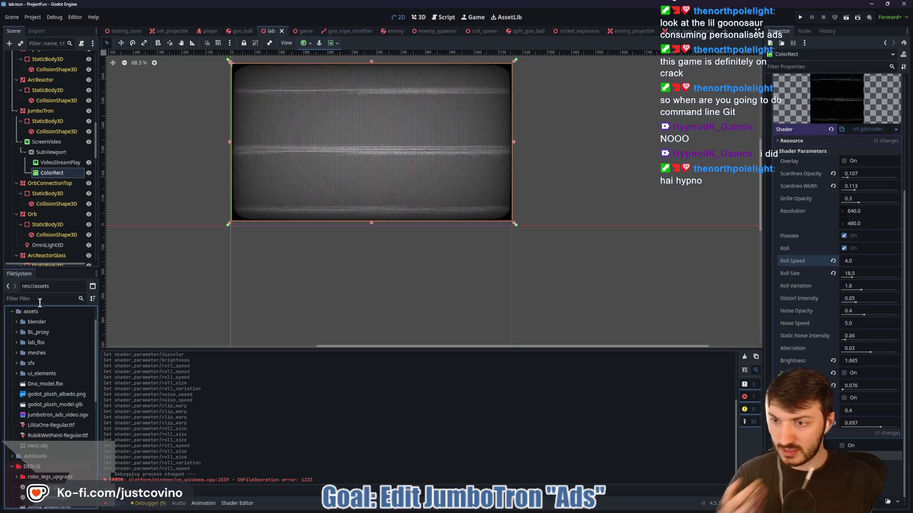
text(you)
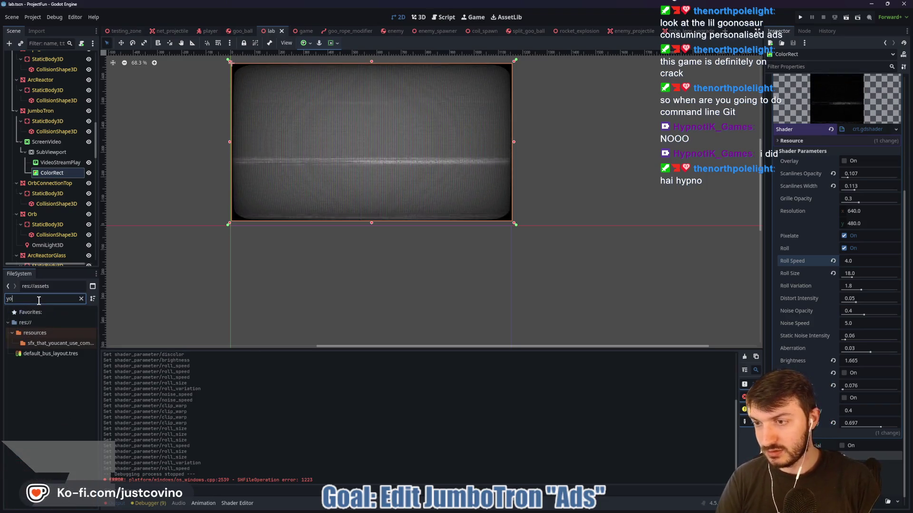
click(43, 344)
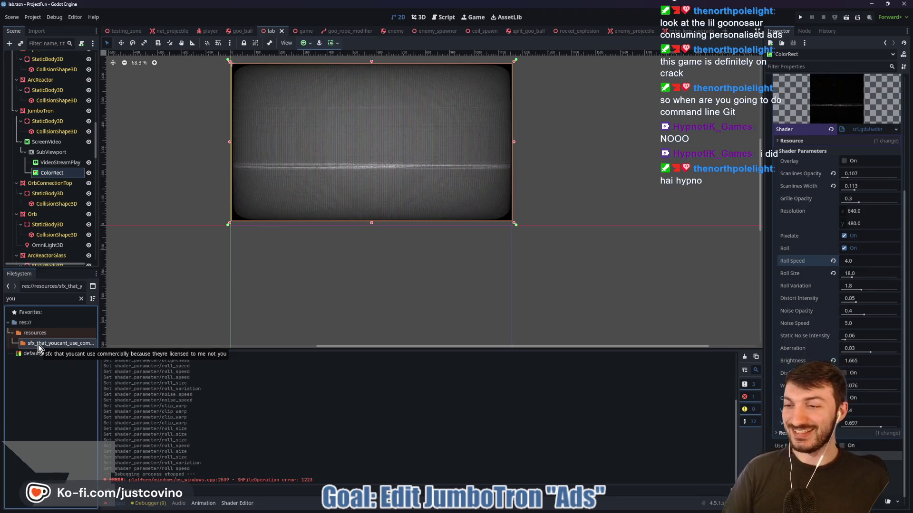
click(77, 300)
click(81, 299)
scroll(65, 376, down, 5)
scroll(64, 376, down, 3)
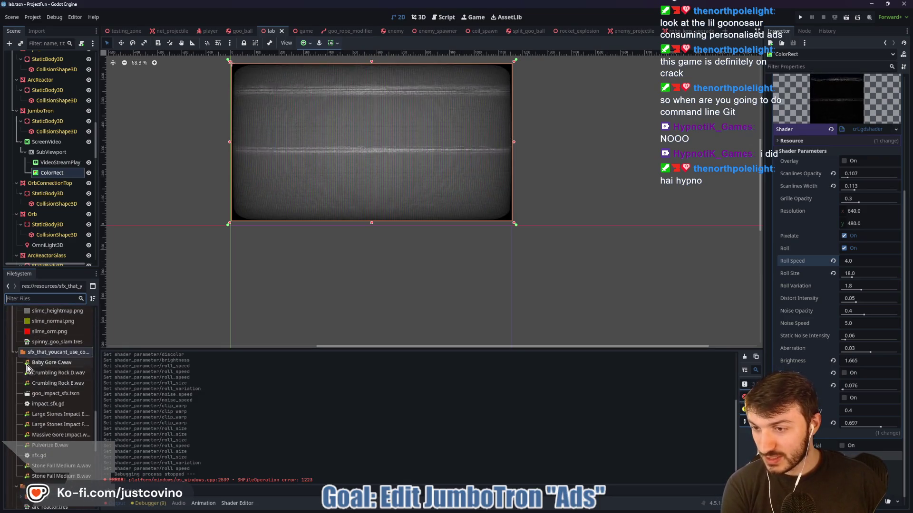
click(17, 353)
click(17, 352)
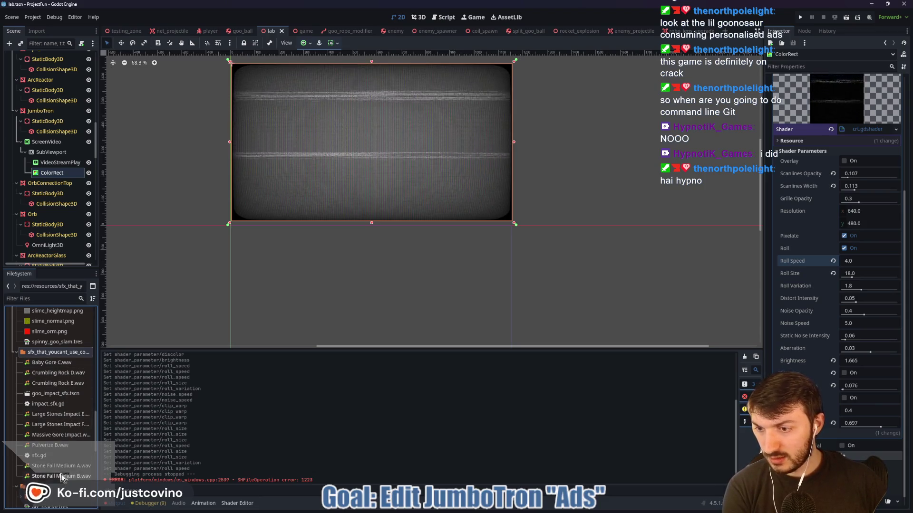
mouse_move(53, 477)
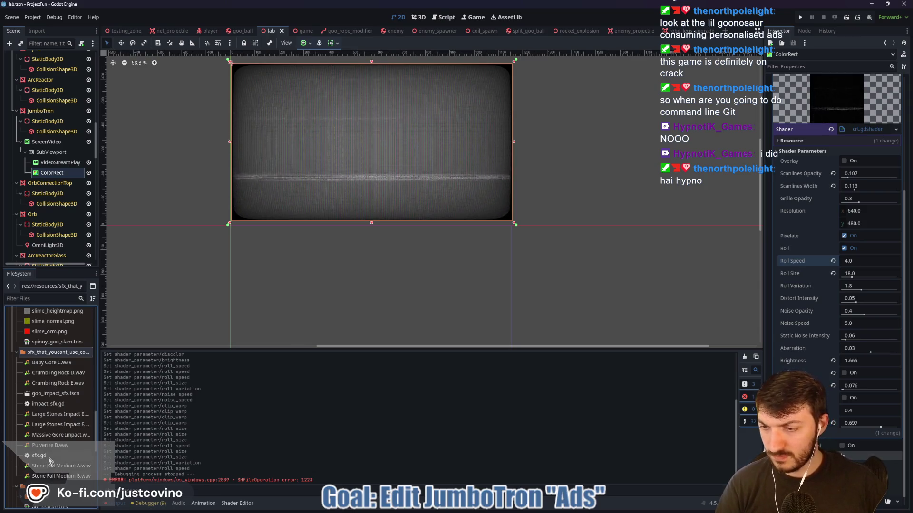
mouse_move(49, 459)
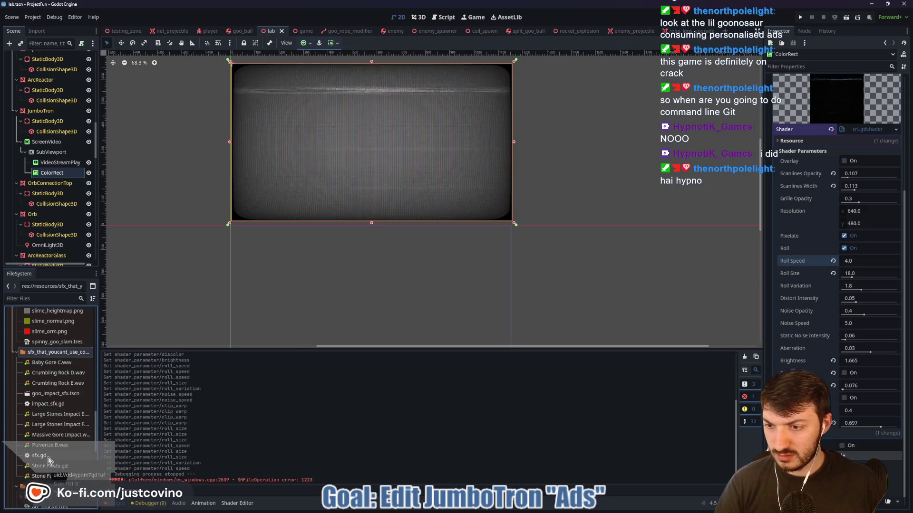
double_click(47, 457)
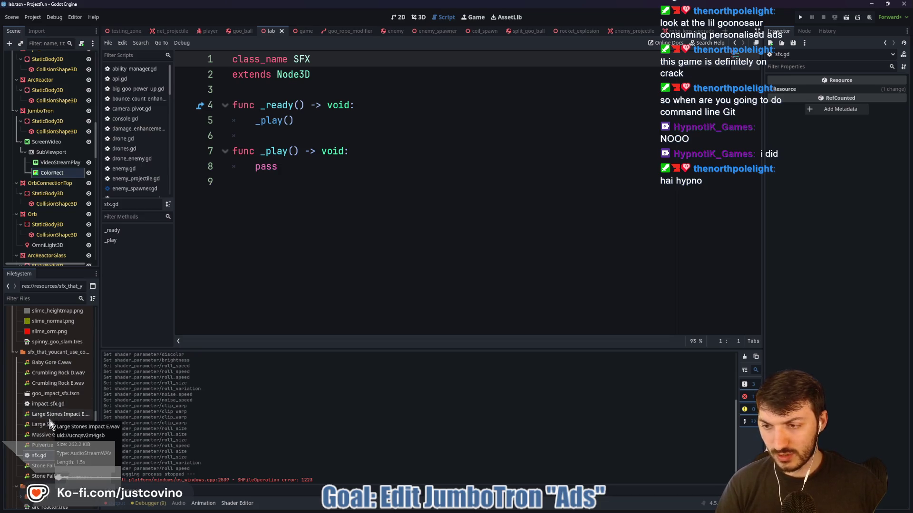
- Preview the Pulverize B, Crumbling Rock D and Crumbling Rock E clips in the Inspector
click(48, 446)
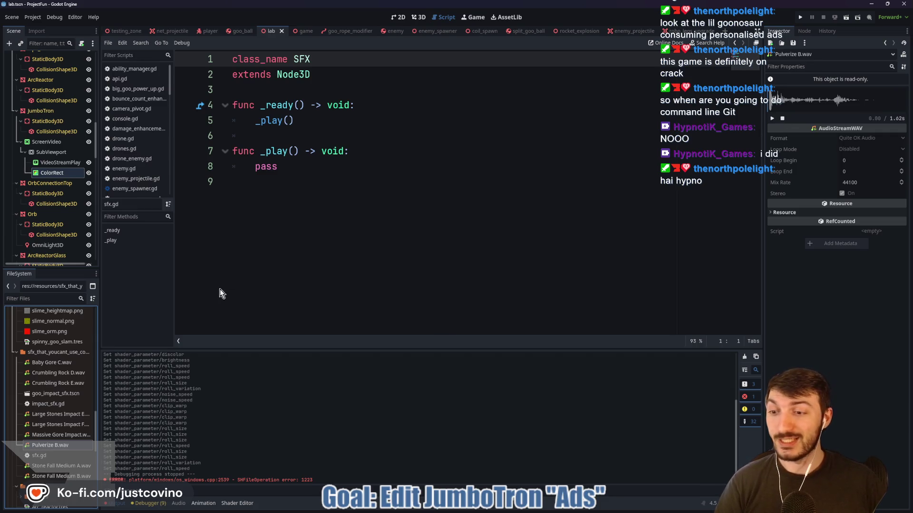
click(61, 373)
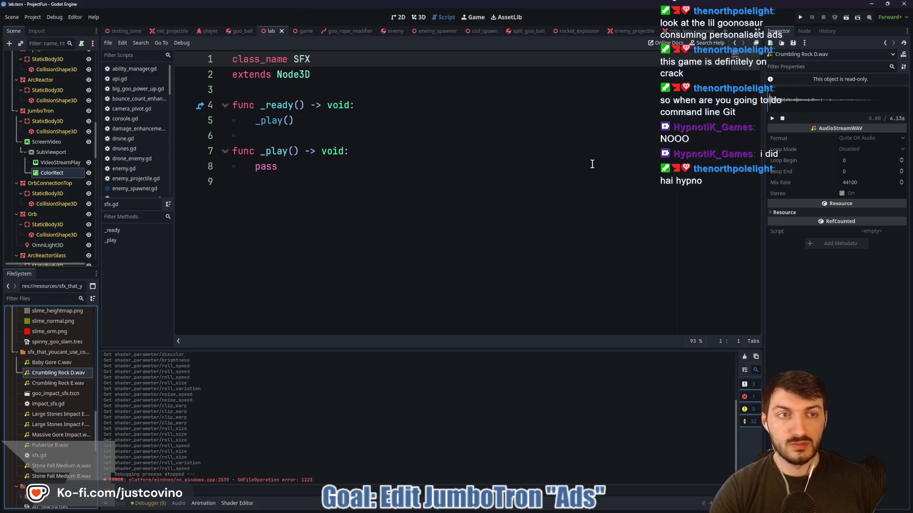
click(59, 385)
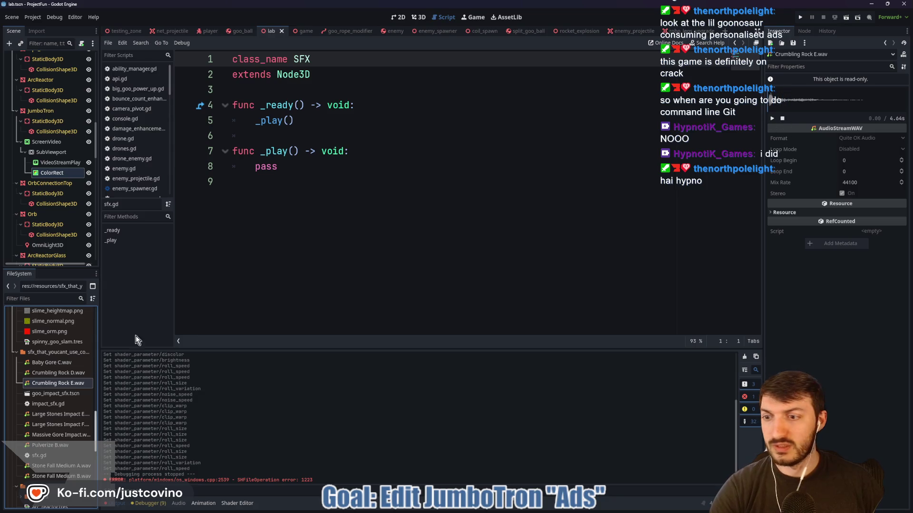
- Inspect the Gravel player in goo_impact_sfx.tscn, close it, and open Notion's Sound Effects task
double_click(63, 394)
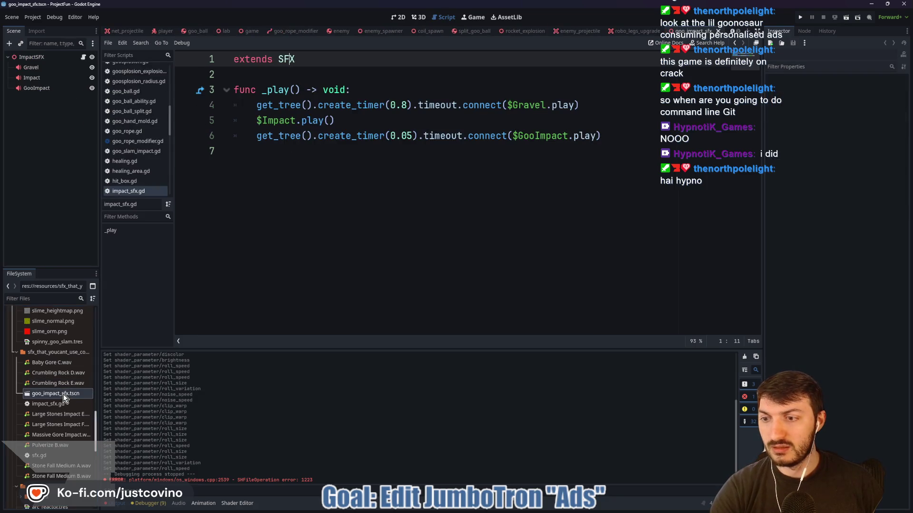
click(34, 67)
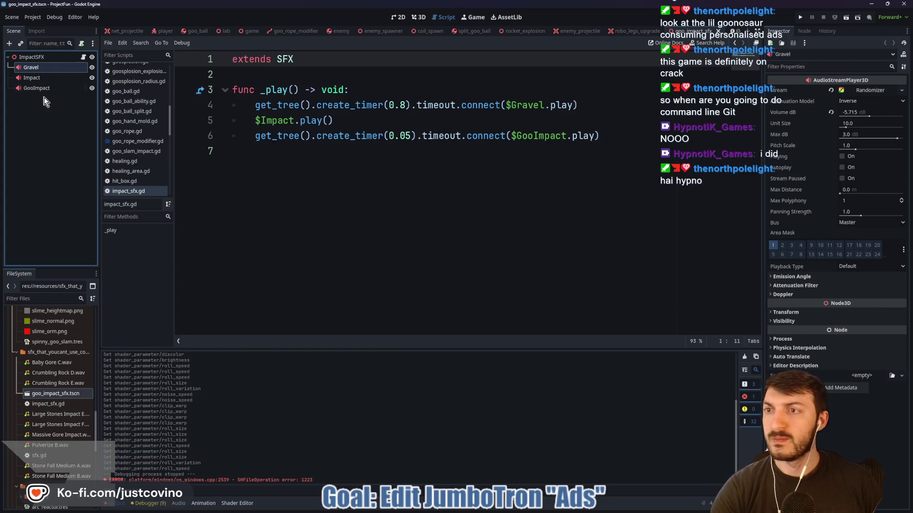
key(ctrl+shift+w)
text(goo_slam)
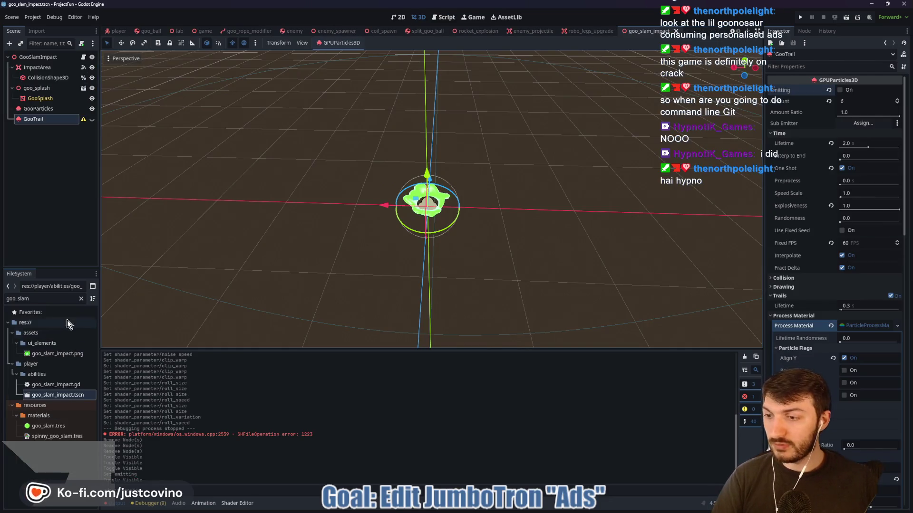
click(81, 298)
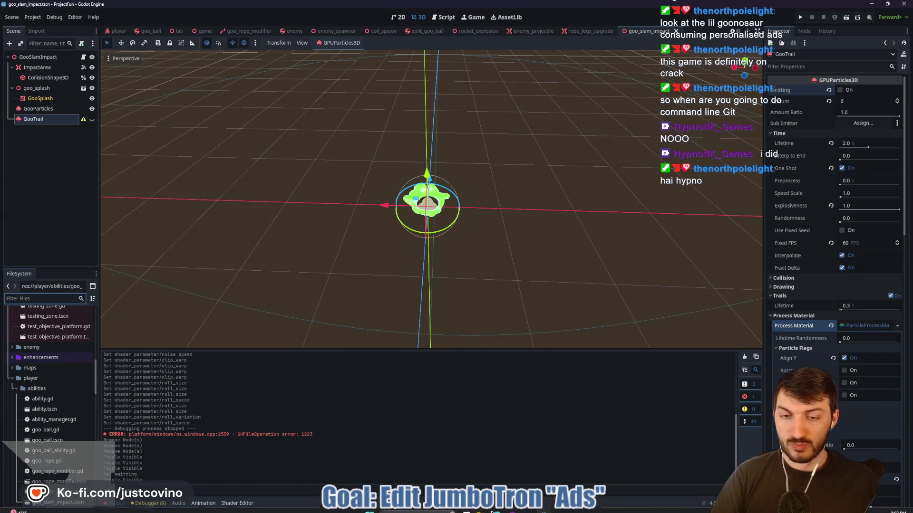
click(499, 509)
click(181, 245)
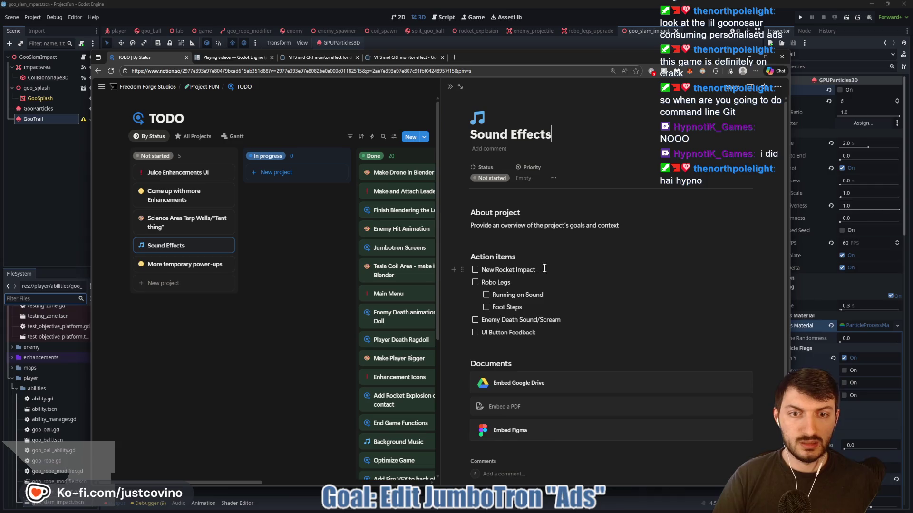
- Replace 'New Rocket Impact' with 'Goo Sounds' and add sub-items 'Goo Slam Impact' and 'GooBall'
triple_click(556, 267)
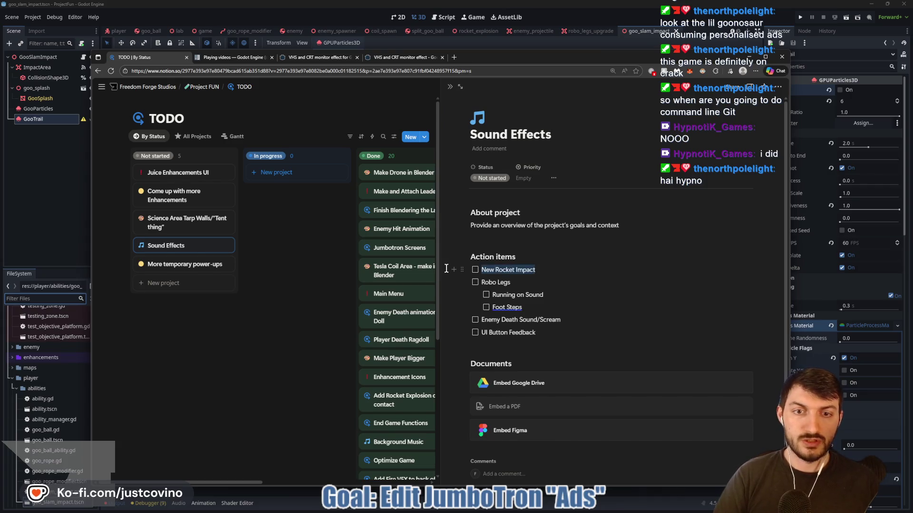
key(BackSpace)
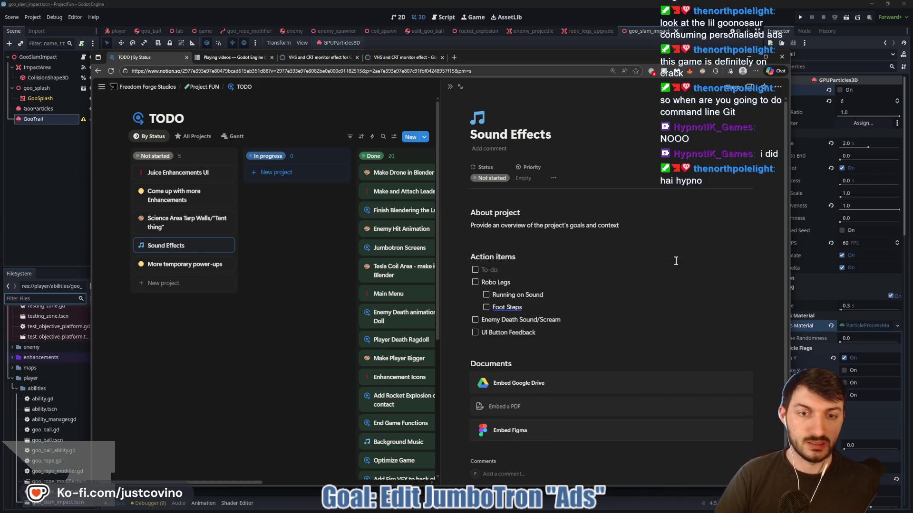
text(Goo Sound)
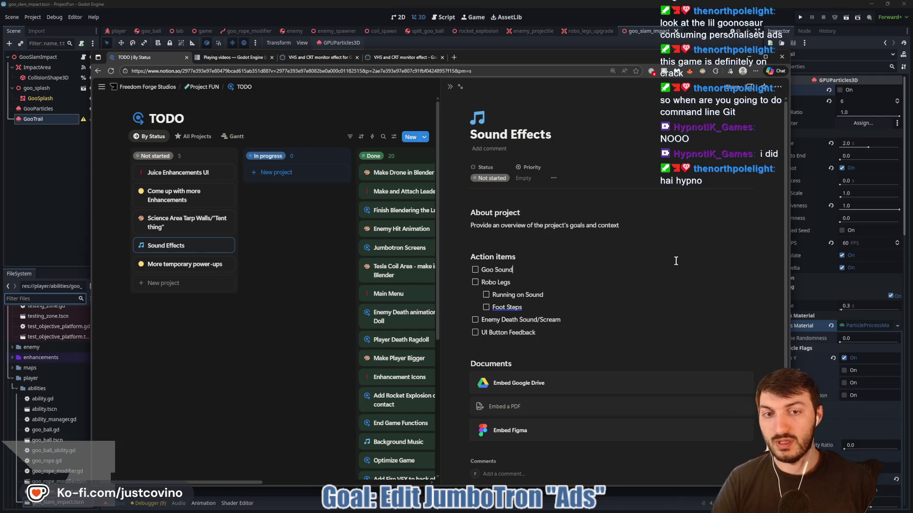
text(s)
key(Return)
text(Goo)
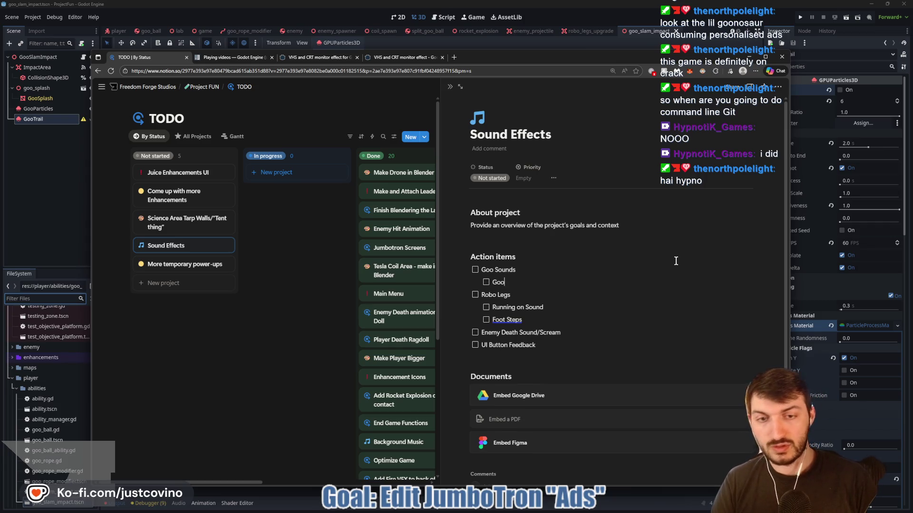
text( Slam Impact)
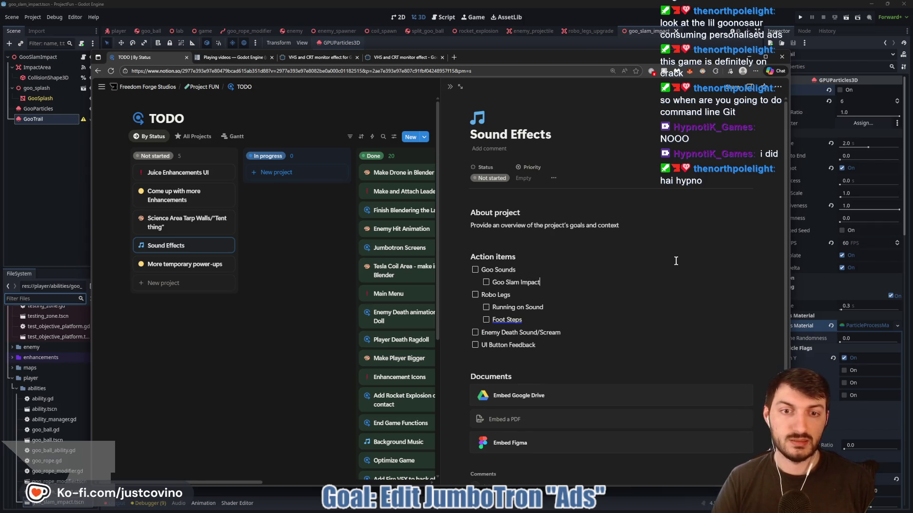
key(Return)
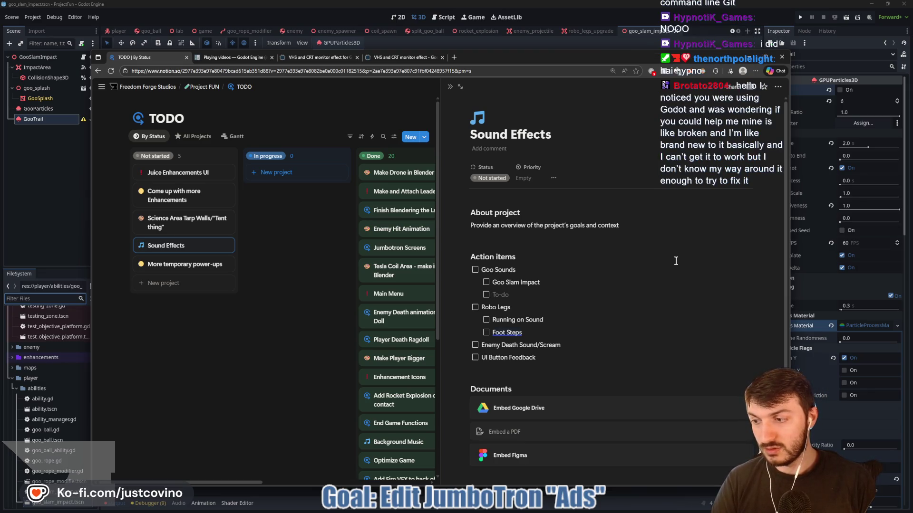
text(GooBall)
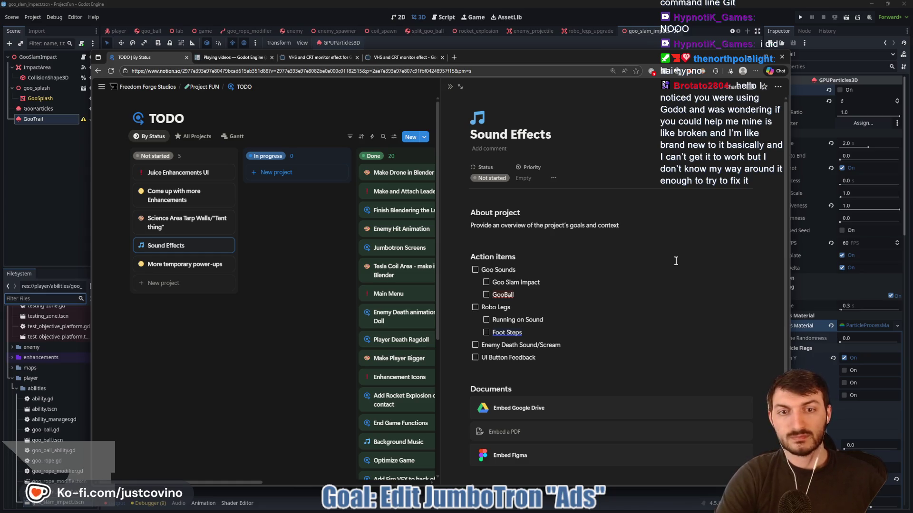
- Check the spelling suggestions for GooBall, look over the card, and return to Godot
click(528, 296)
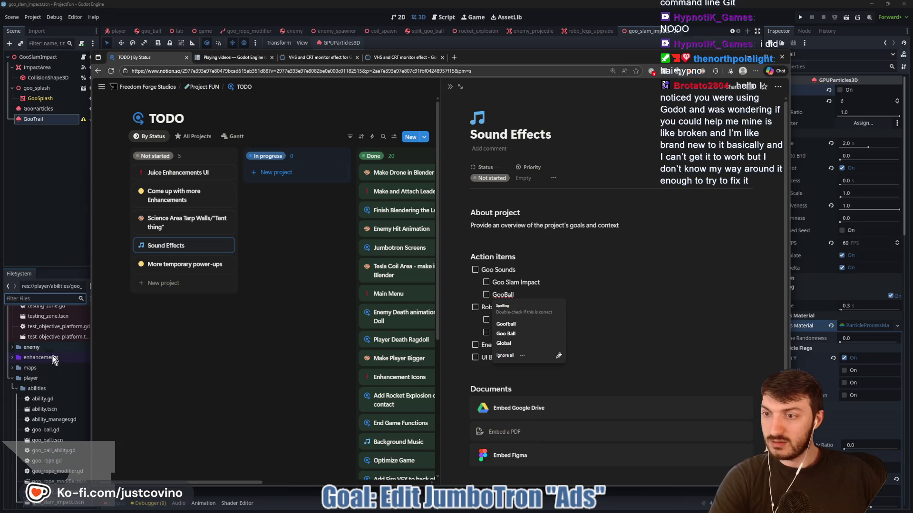
scroll(50, 378, up, 3)
scroll(50, 377, up, 1)
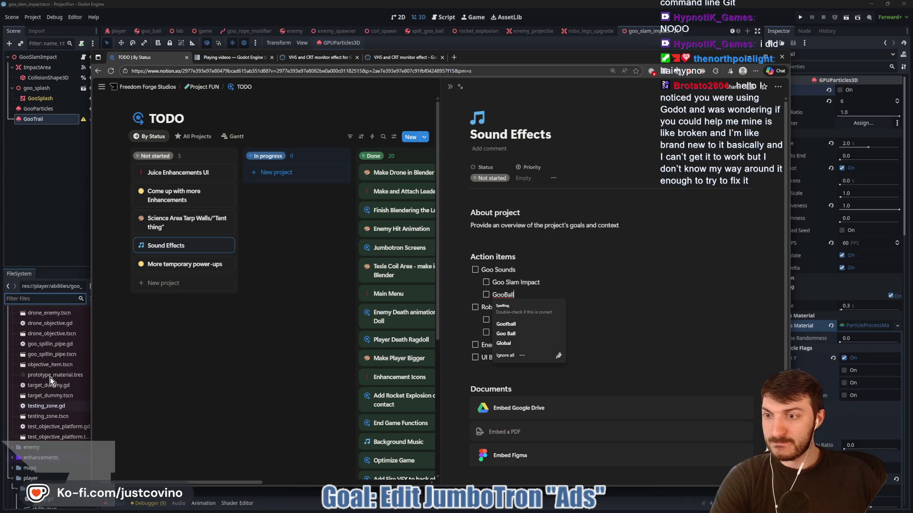
drag(501, 55, 533, 50)
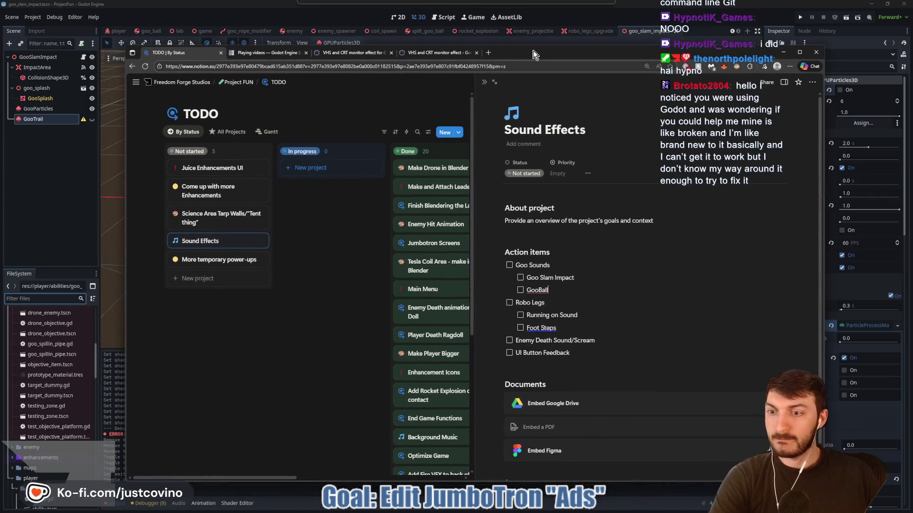
scroll(49, 380, up, 2)
scroll(48, 380, up, 1)
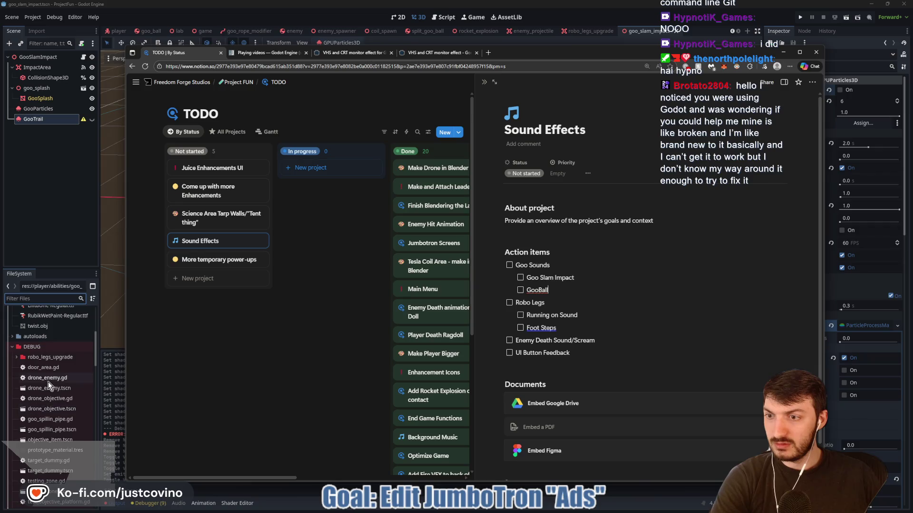
scroll(53, 386, down, 10)
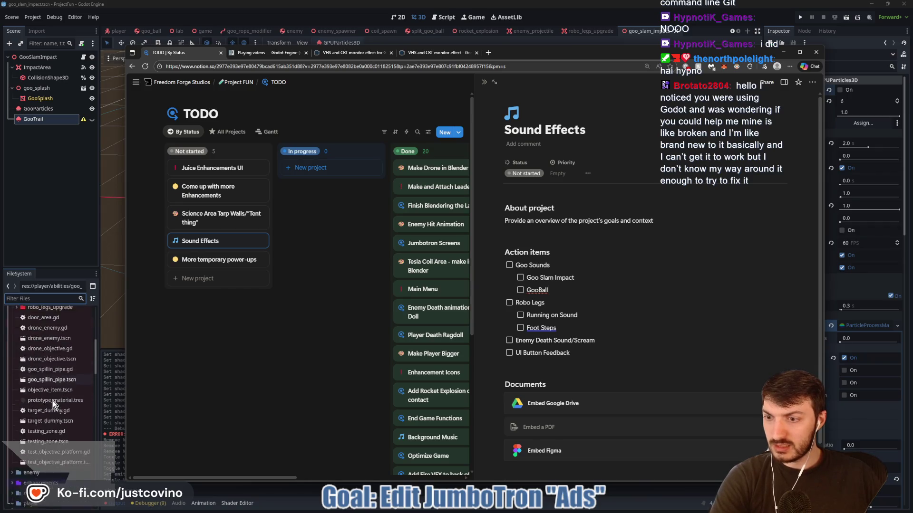
scroll(48, 409, down, 3)
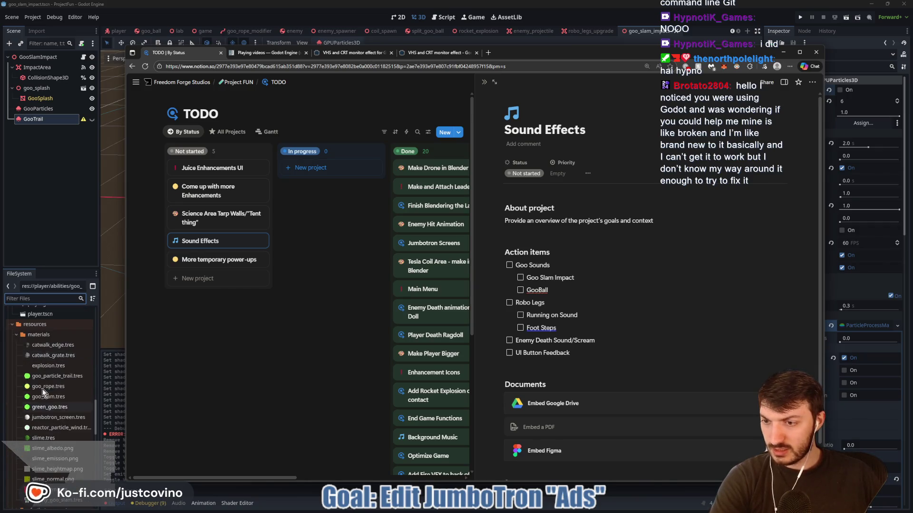
click(17, 335)
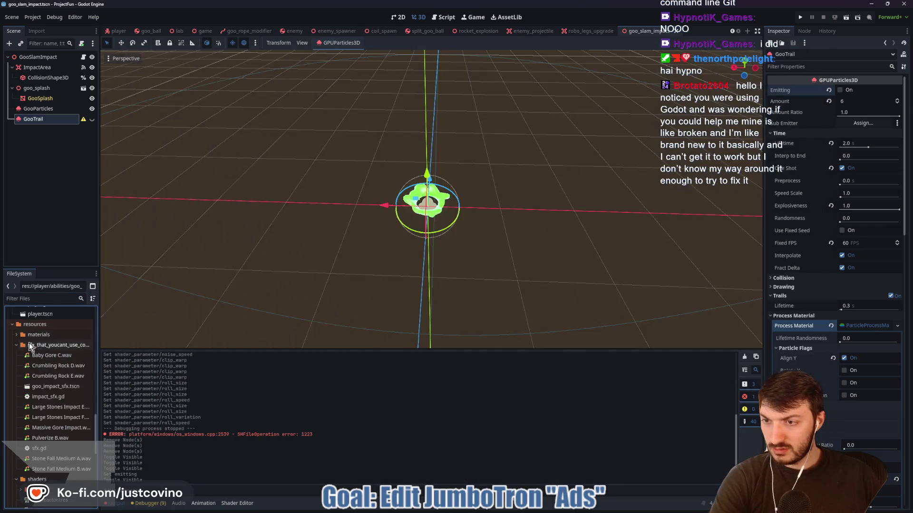
- Remove Crumbling Rock D/E, Large Stones Impact E/F and Massive Gore Impact.wav from the sound folder
click(51, 369)
ctrl+click(52, 376)
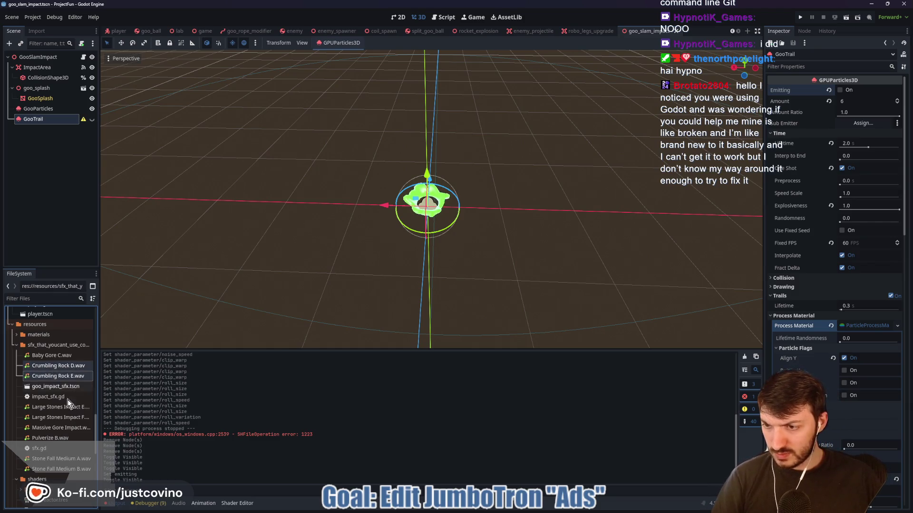
ctrl+click(62, 408)
ctrl+click(59, 418)
ctrl+click(56, 429)
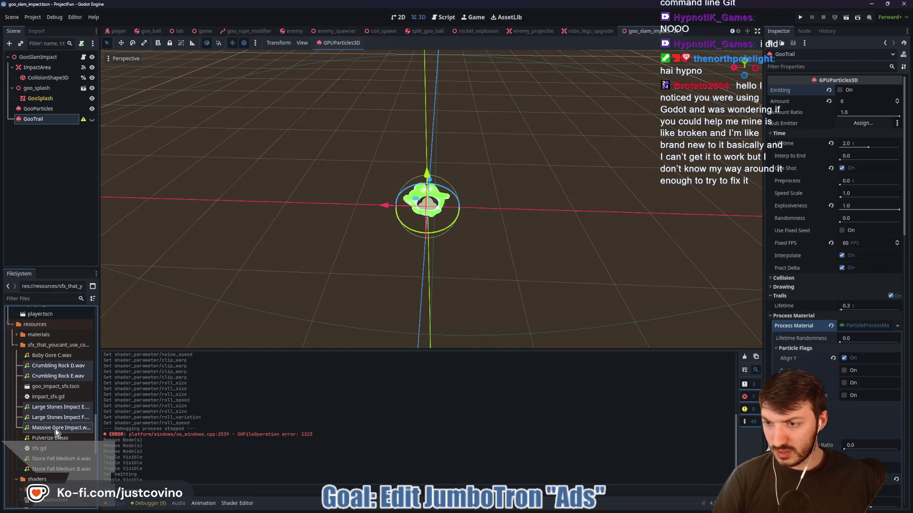
key(Delete)
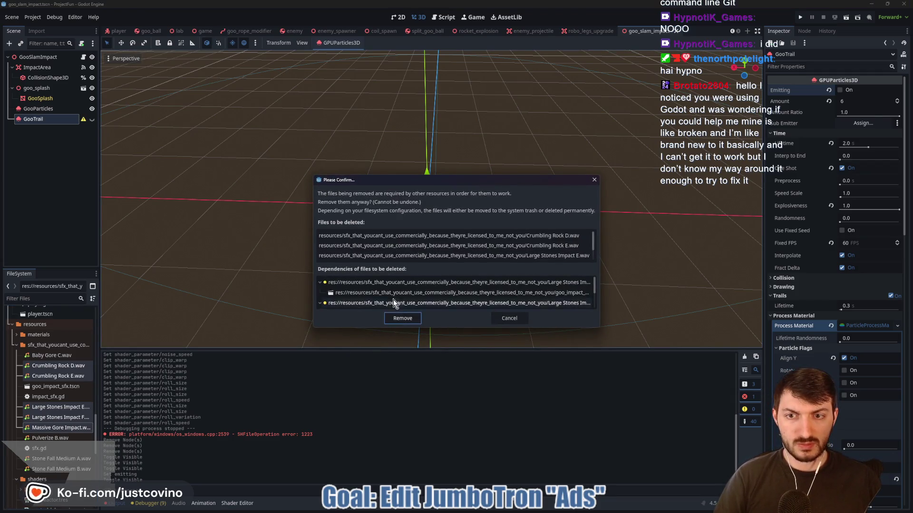
scroll(394, 293, down, 1)
scroll(394, 293, down, 1)
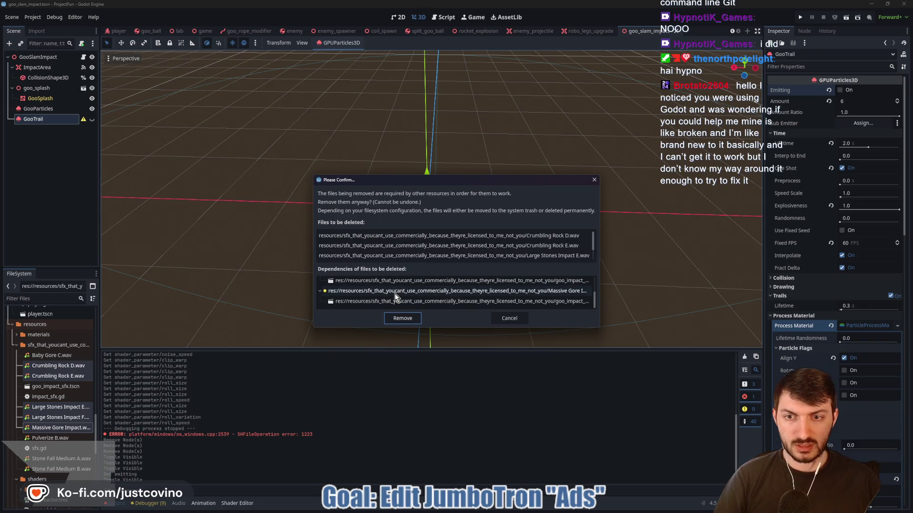
click(400, 317)
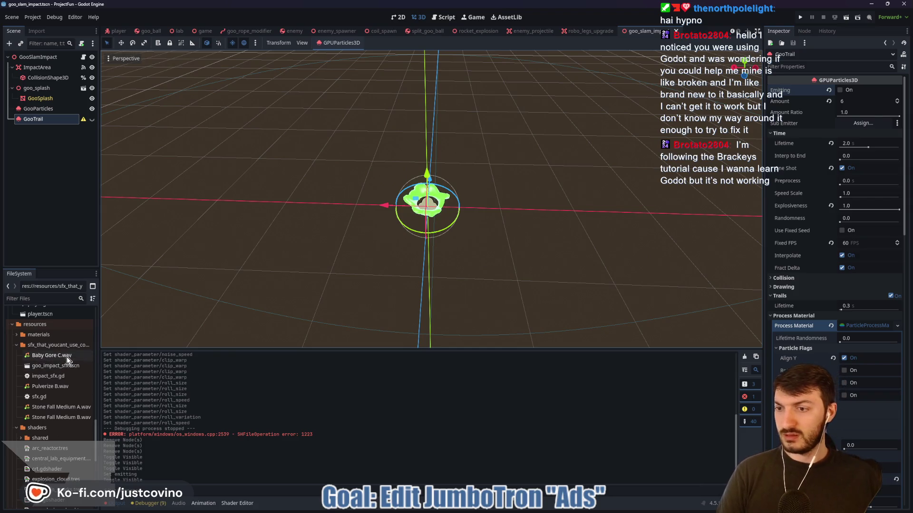
drag(352, 278, 407, 262)
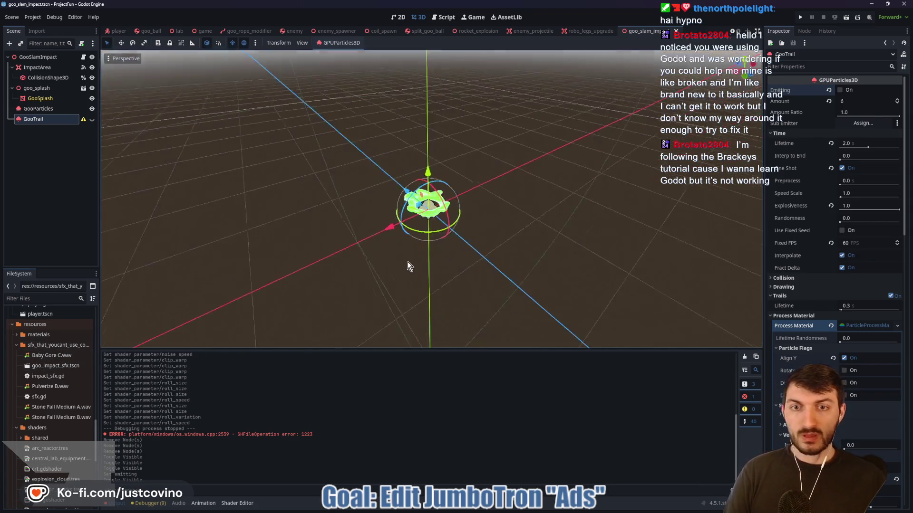
- Save the goo slam impact scene with Ctrl+S, then switch to the player scene tab
key(ctrl+s)
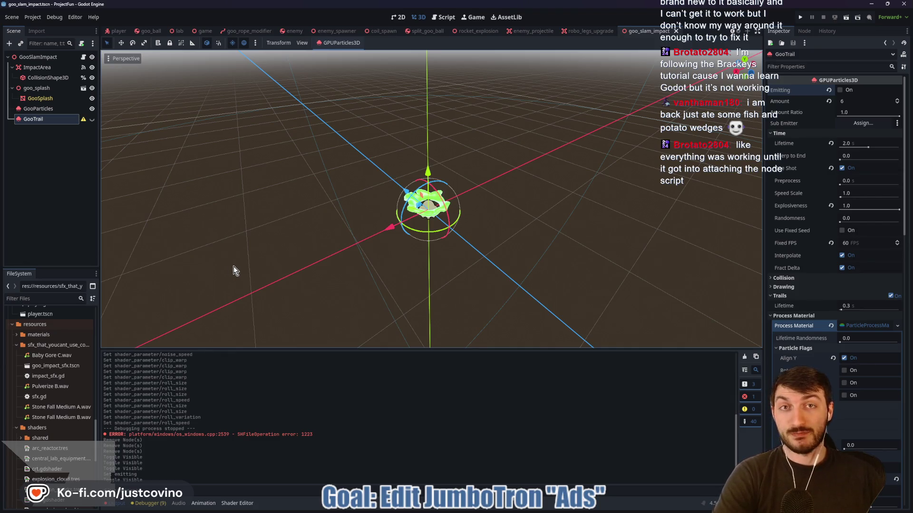
mouse_move(386, 265)
mouse_down()
mouse_move(320, 252)
mouse_move(542, 237)
mouse_move(417, 245)
mouse_up()
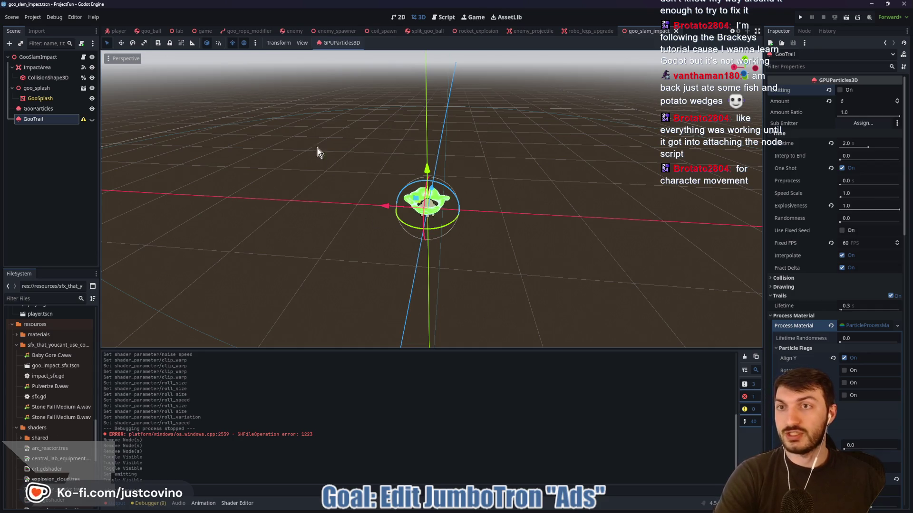
click(117, 31)
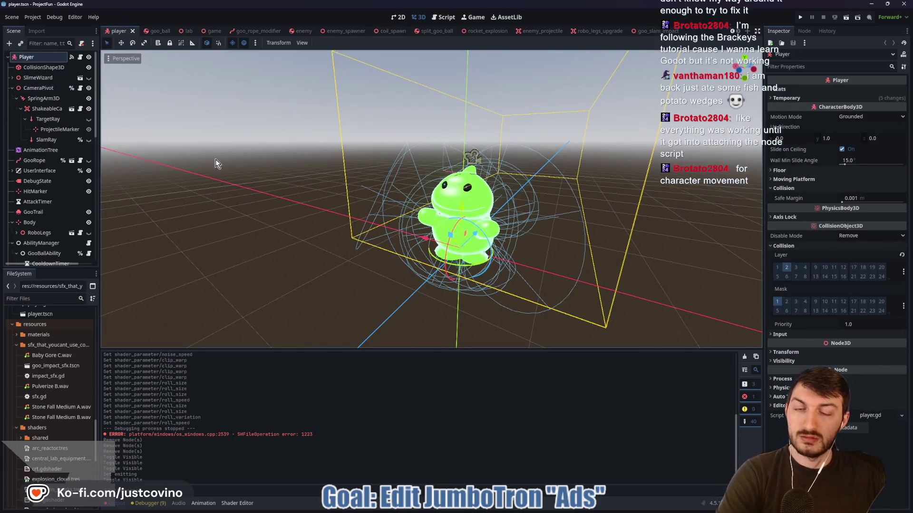
- Open the Player node's attached player.gd script and scroll to its movement settings
click(80, 57)
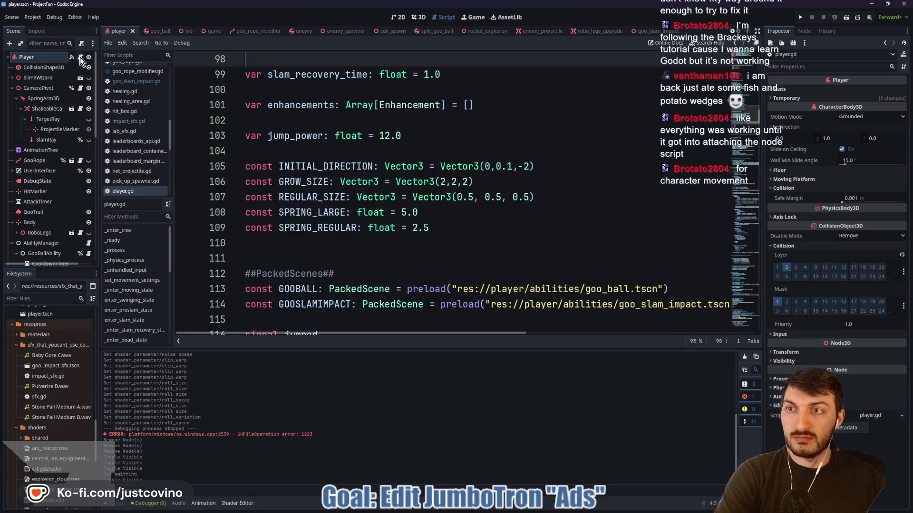
scroll(391, 183, up, 10)
scroll(390, 183, up, 12)
scroll(395, 229, down, 6)
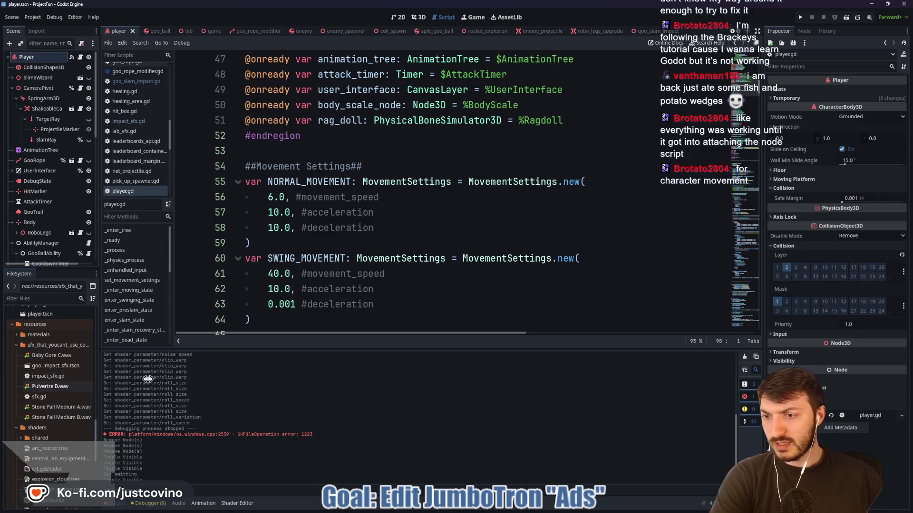
- Bring up File Explorer, open Desktop > GameAssets, and move that window up and left
mouse_move(449, 478)
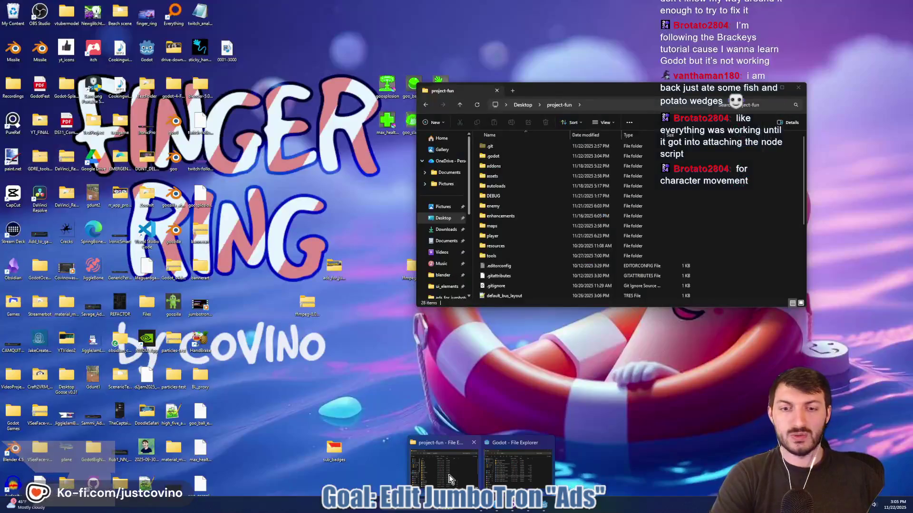
click(528, 466)
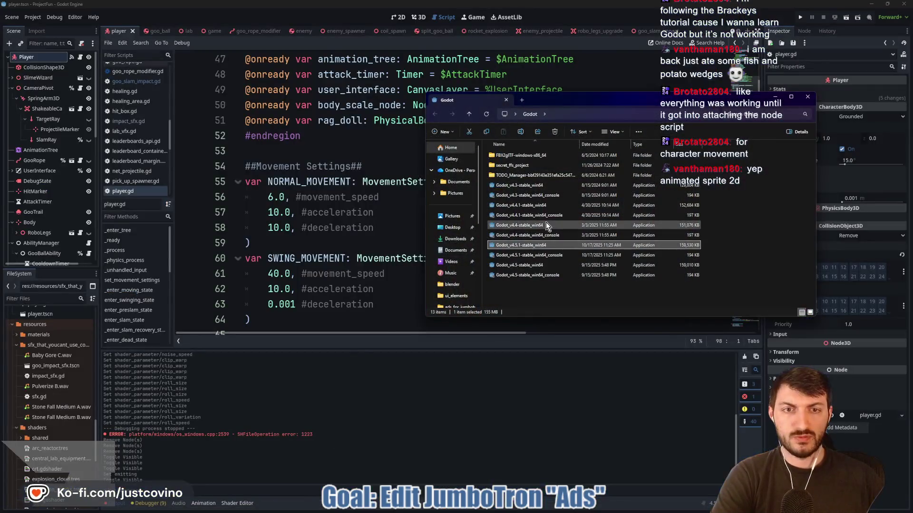
click(457, 229)
double_click(790, 224)
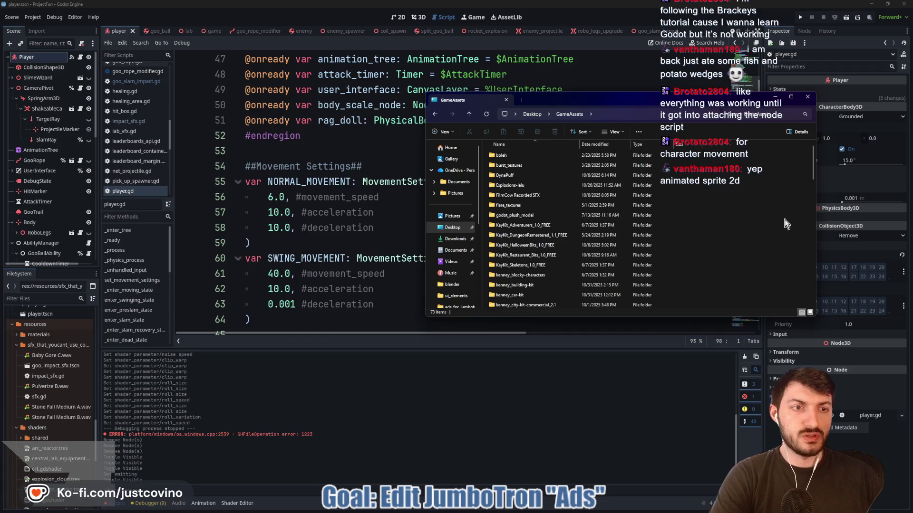
drag(622, 99, 484, 90)
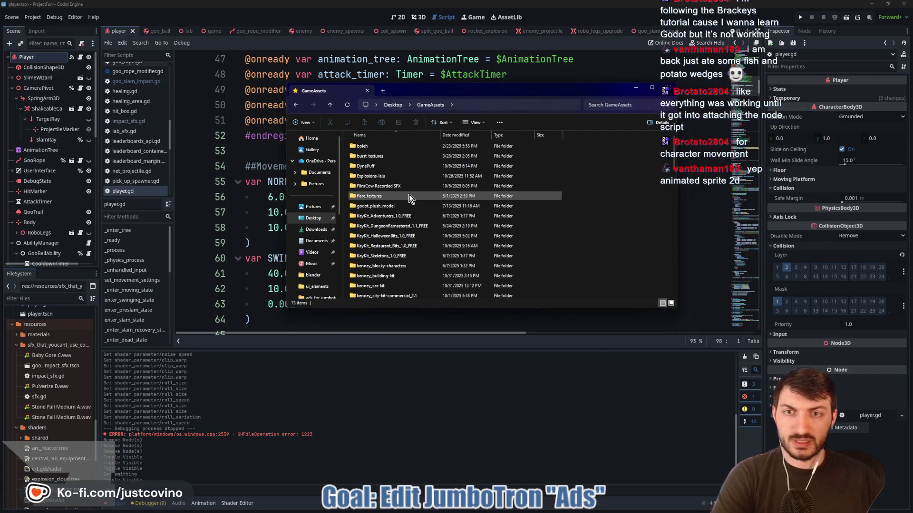
- Open the FilmCow Recorded SFX folder and its inner clips folder, then return to Godot's player script
scroll(403, 206, down, 1)
scroll(403, 206, down, 3)
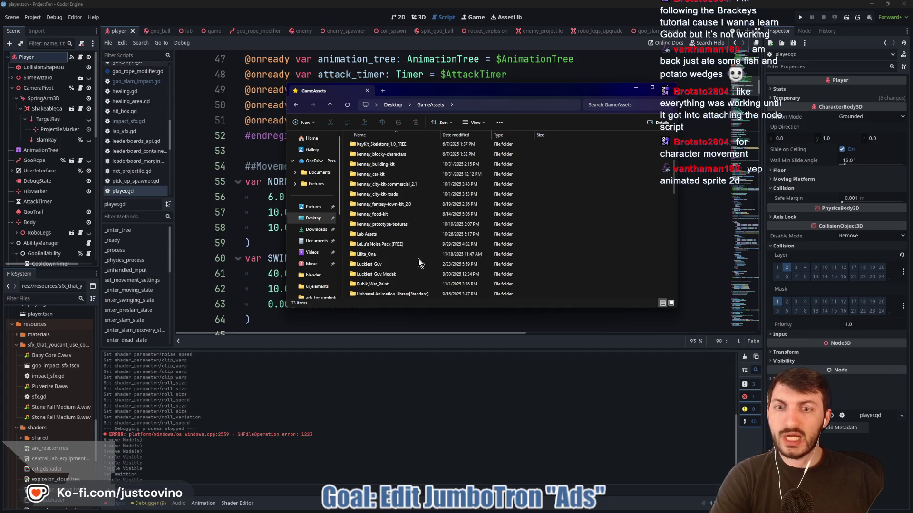
scroll(418, 259, down, 2)
scroll(417, 255, up, 1)
scroll(412, 246, up, 5)
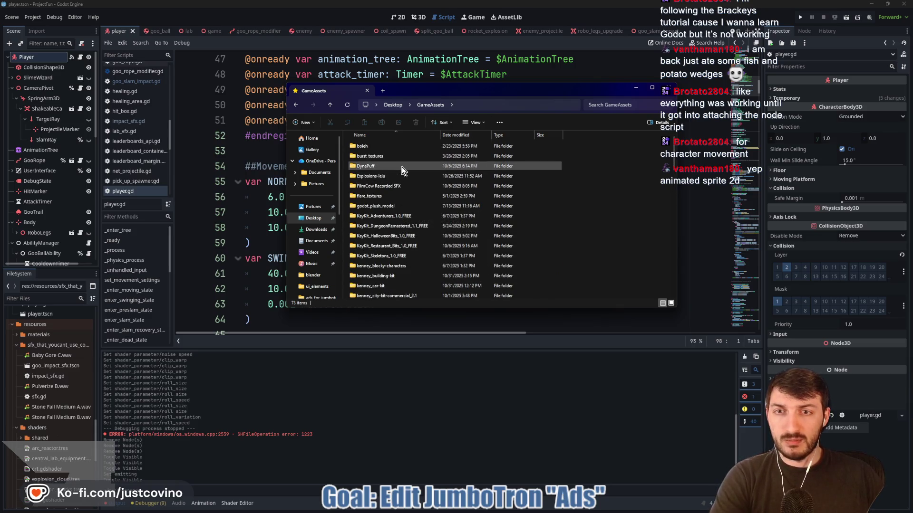
scroll(396, 176, down, 1)
double_click(395, 175)
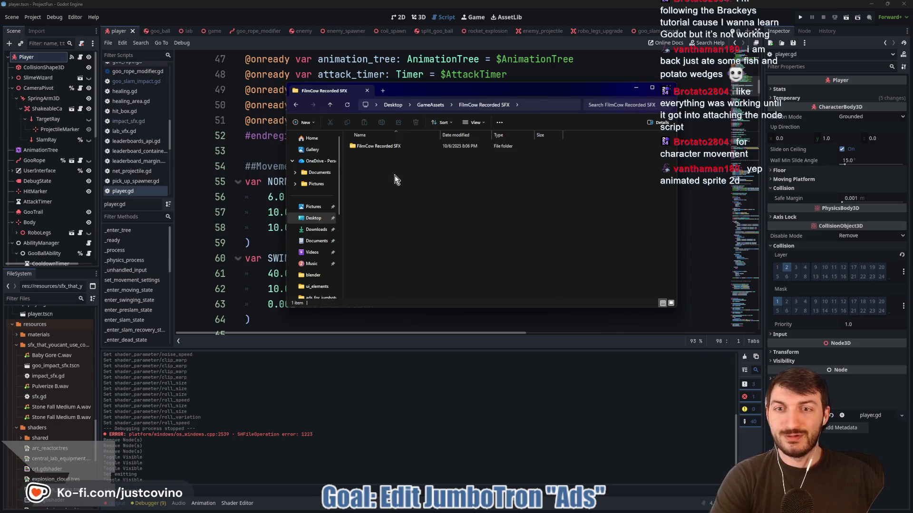
double_click(388, 146)
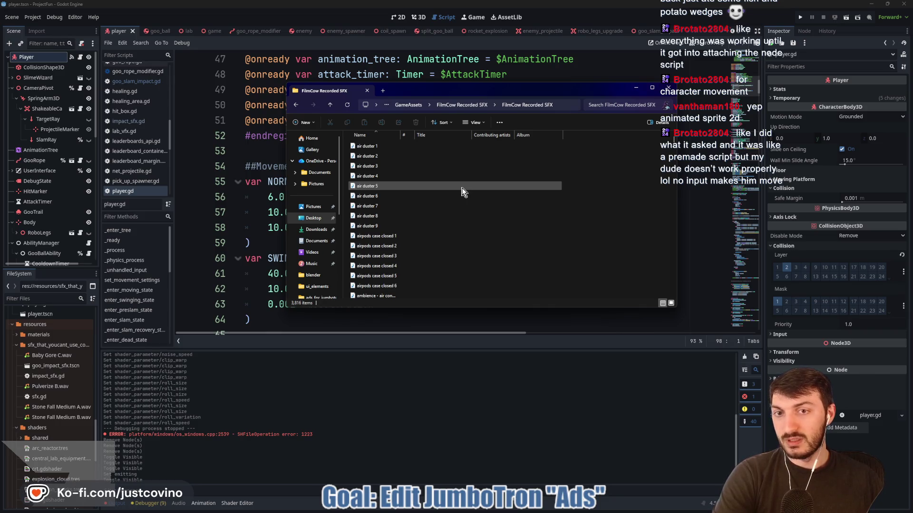
click(557, 73)
click(36, 17)
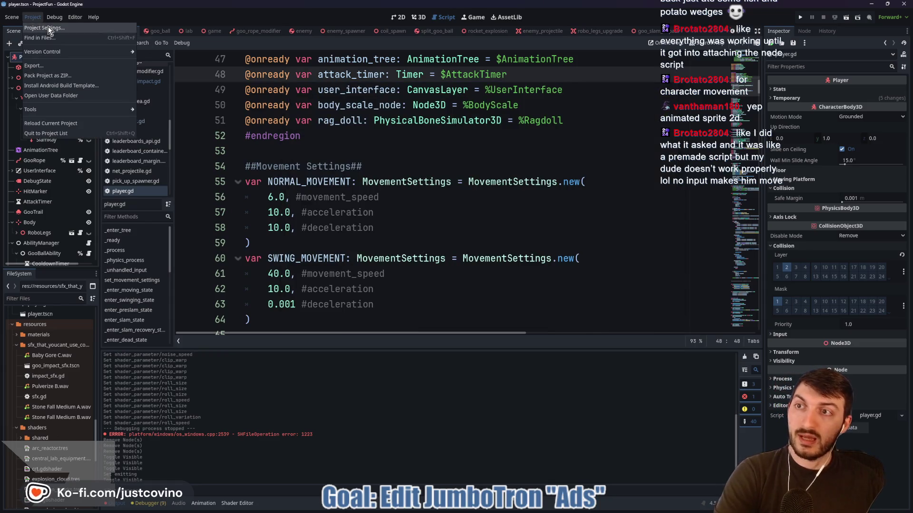
- Review the input actions in Project Settings' Input Map, then close it
click(48, 27)
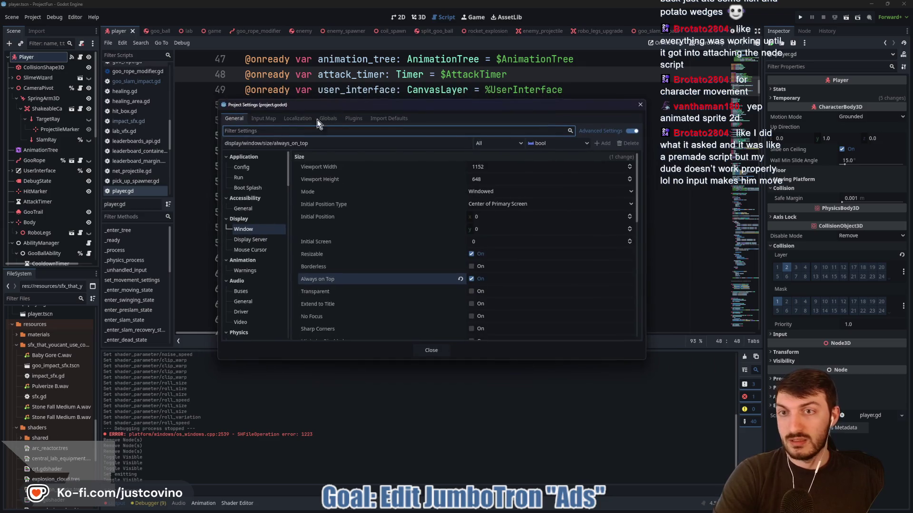
click(262, 119)
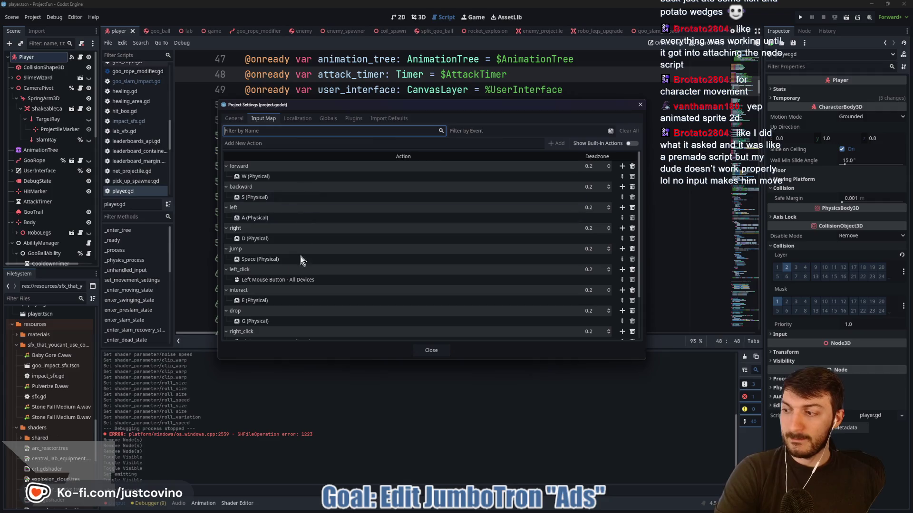
scroll(429, 207, down, 2)
scroll(420, 215, up, 2)
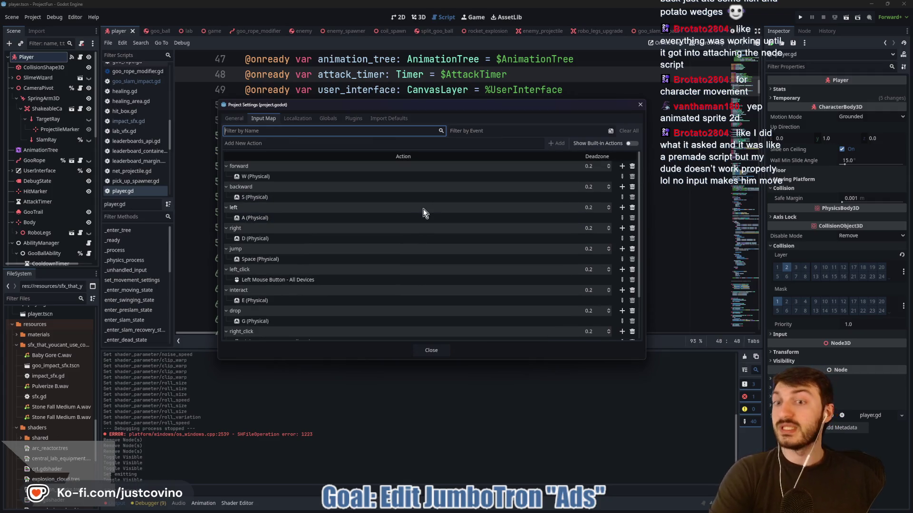
click(640, 104)
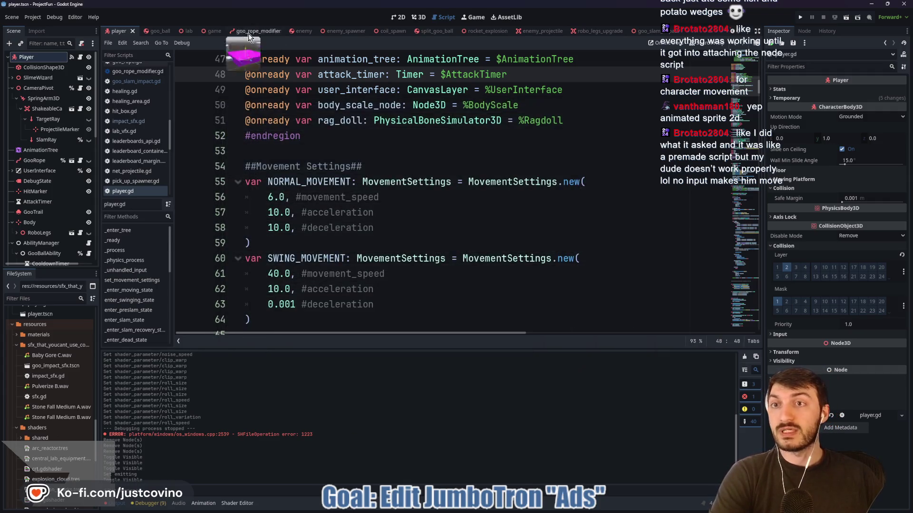
- Scroll player.gd to the movement code and select the two get_axis lines 174–175
scroll(499, 209, up, 5)
scroll(494, 210, down, 5)
scroll(490, 210, up, 12)
scroll(490, 210, up, 3)
scroll(485, 221, down, 15)
scroll(484, 224, down, 20)
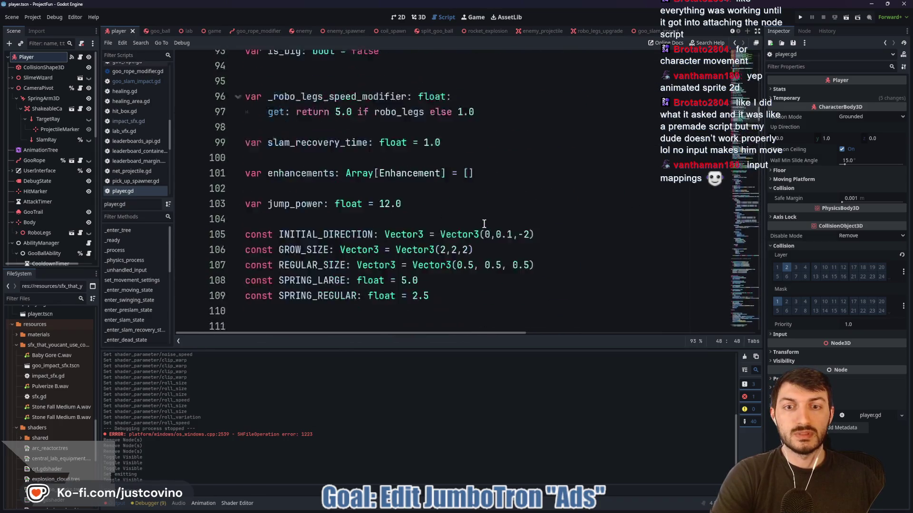
scroll(484, 224, down, 11)
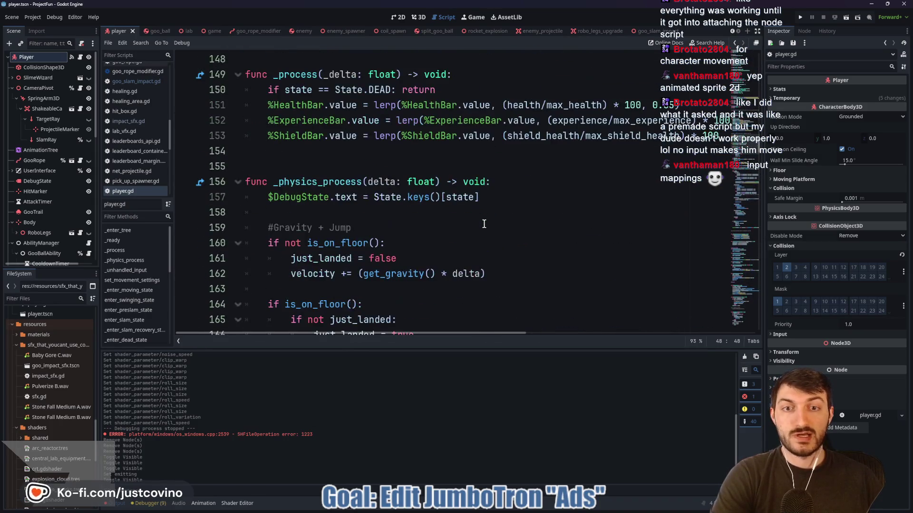
drag(574, 242, 295, 226)
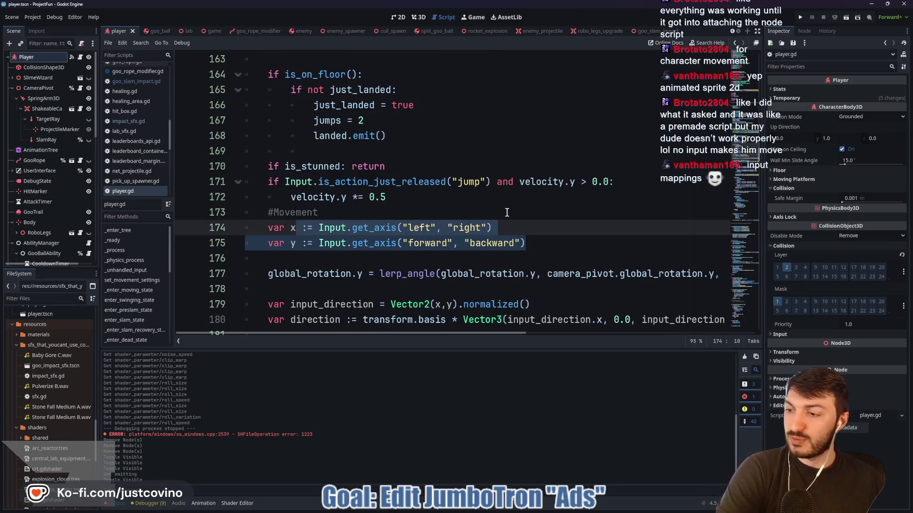
click(447, 227)
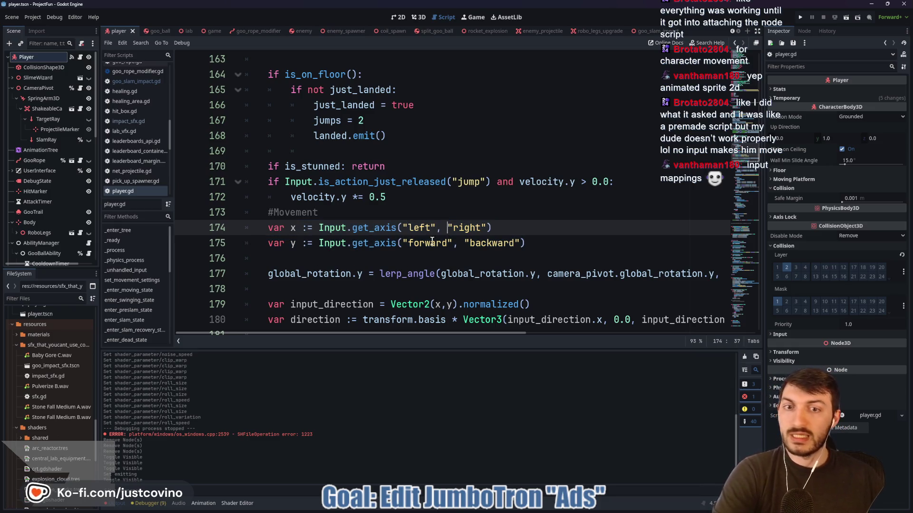
- Highlight the left/right and forward/backward action names, then reopen Project Settings
drag(485, 226, 405, 223)
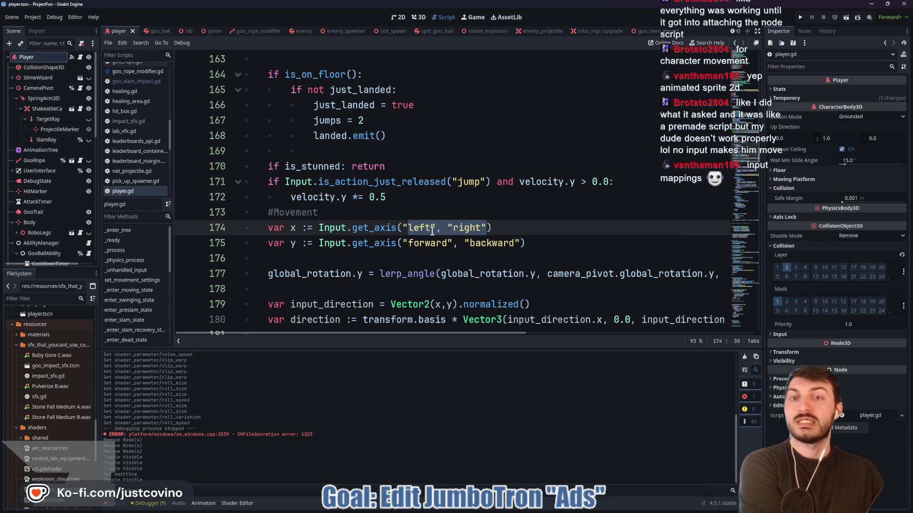
click(472, 238)
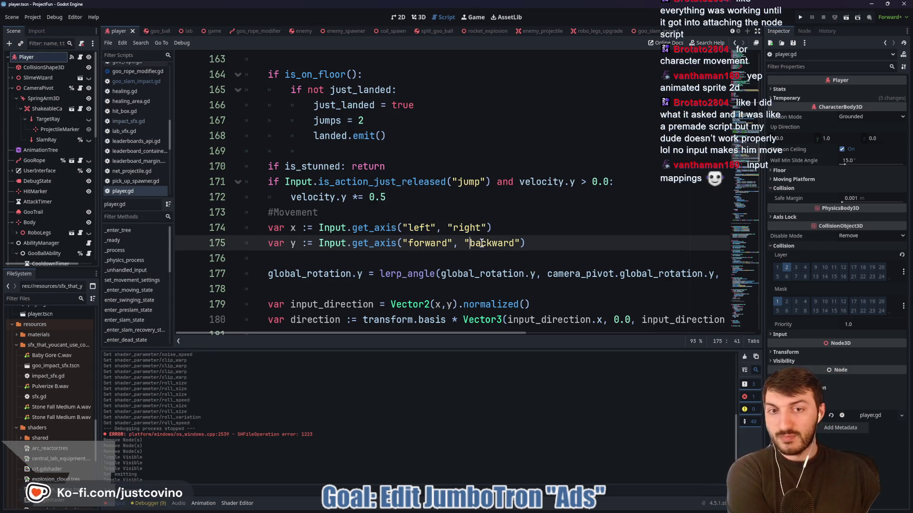
drag(520, 243, 407, 247)
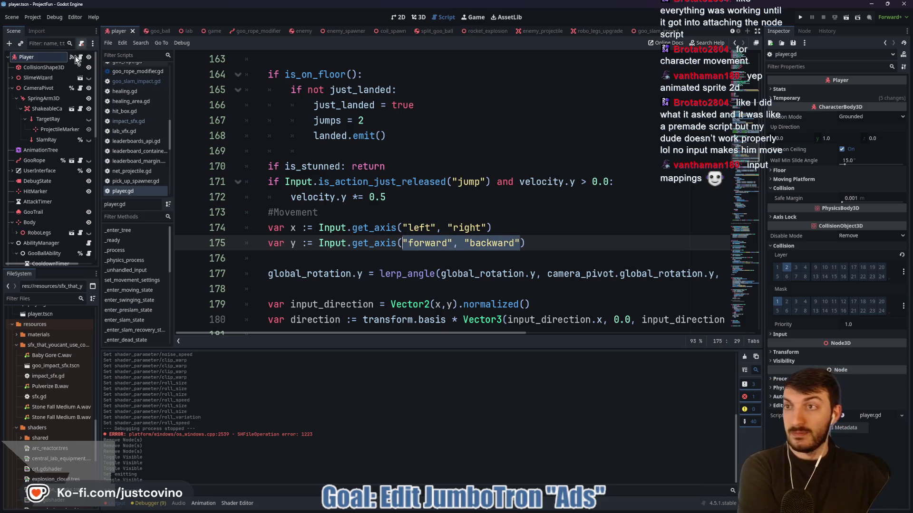
click(33, 17)
click(47, 29)
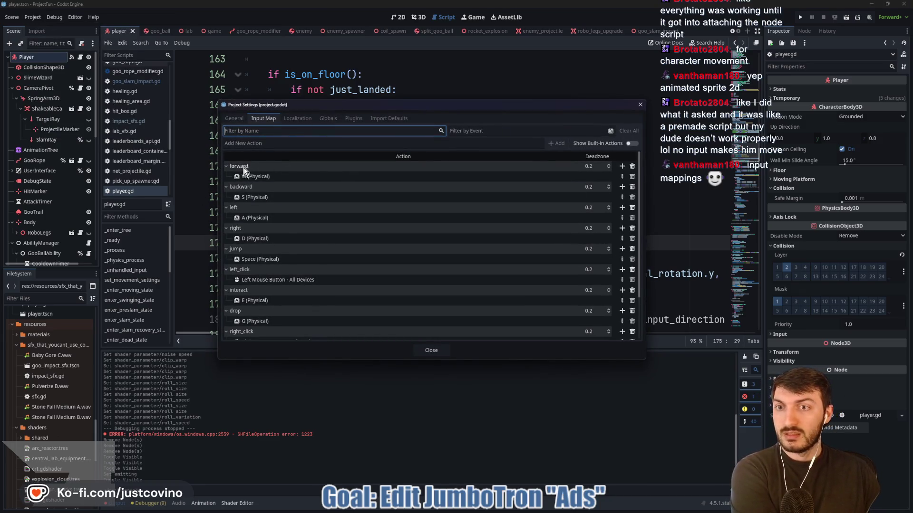
mouse_move(559, 110)
mouse_down()
mouse_move(599, 371)
mouse_move(560, 324)
mouse_move(551, 72)
mouse_up()
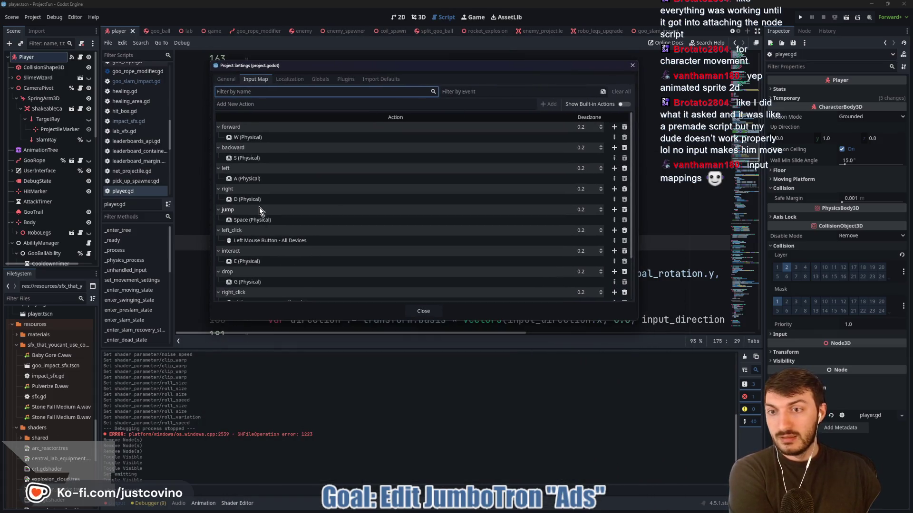
scroll(259, 208, down, 1)
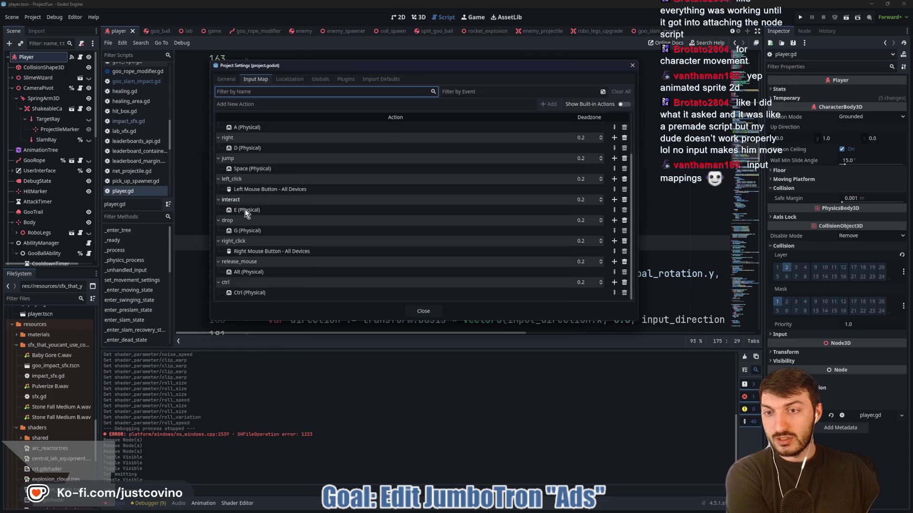
scroll(242, 190, up, 1)
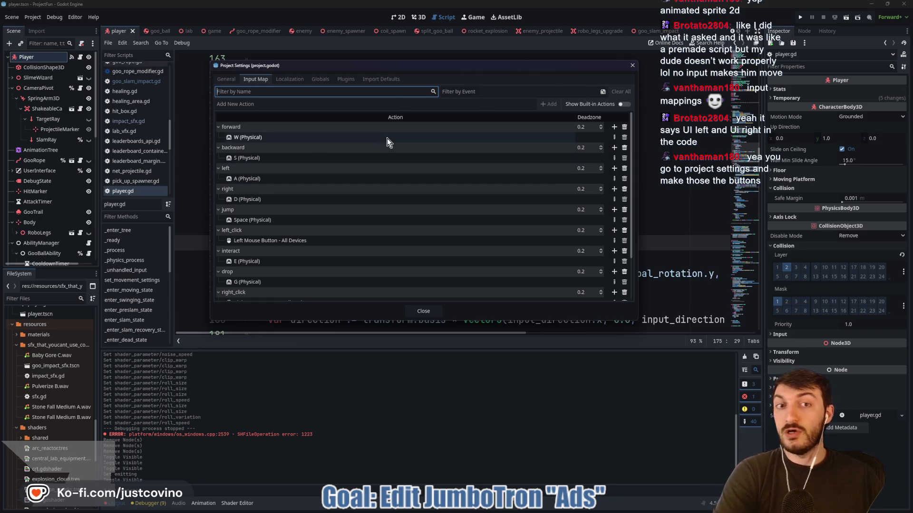
mouse_move(557, 70)
mouse_down()
mouse_move(552, 209)
mouse_move(527, 294)
mouse_move(538, 264)
mouse_up()
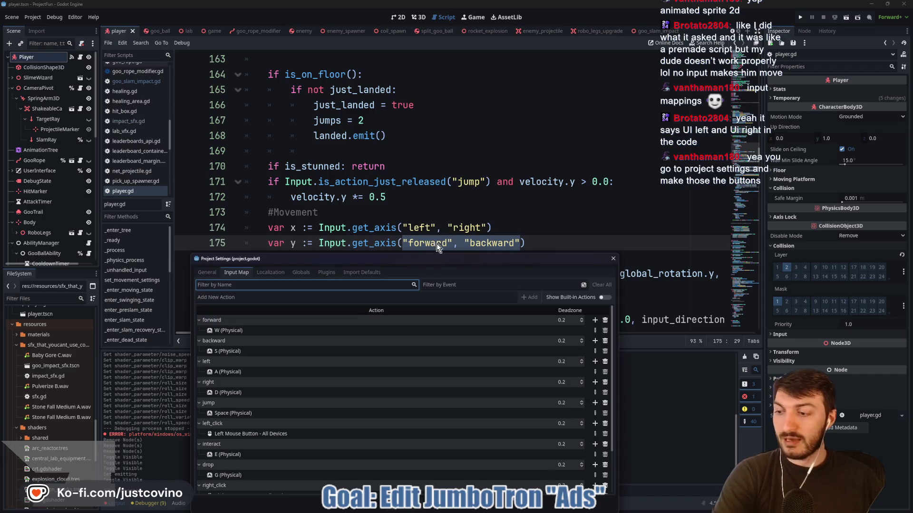
mouse_move(442, 260)
mouse_down()
mouse_move(430, 34)
mouse_move(432, 41)
mouse_up()
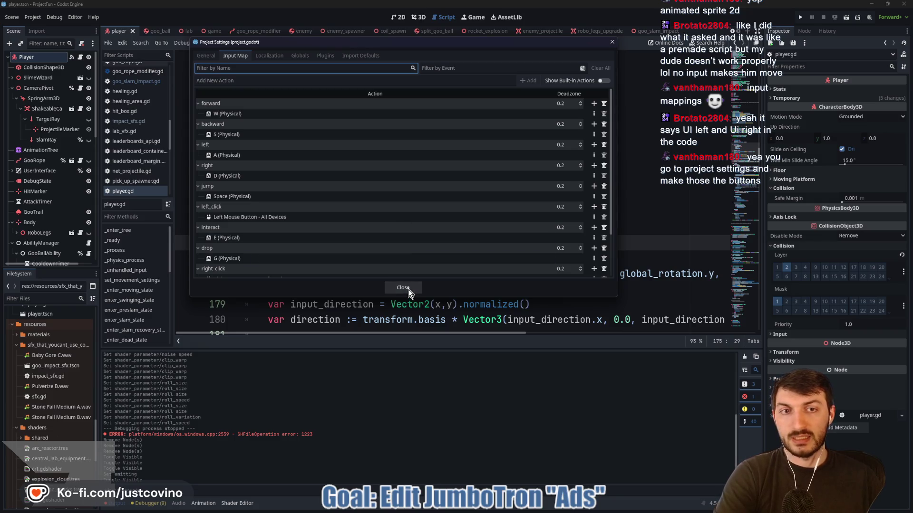
click(254, 81)
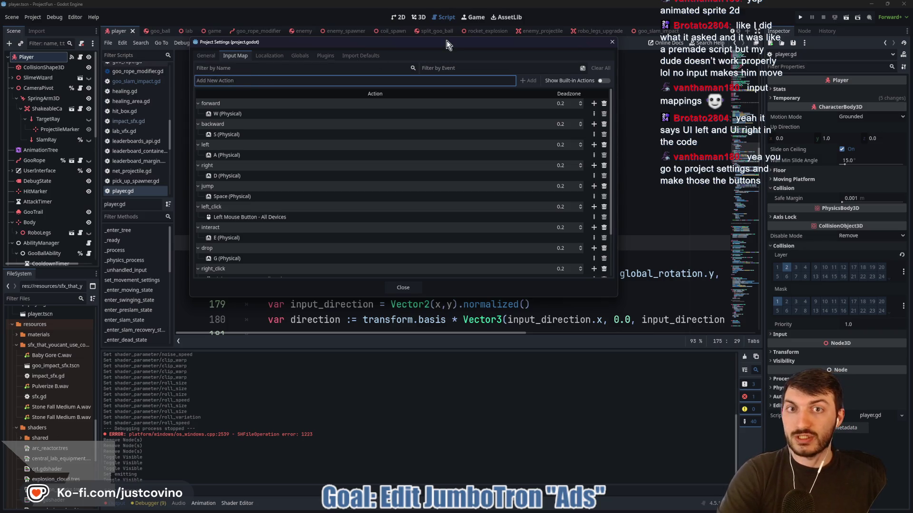
drag(446, 41, 455, 53)
text(whakjsdfjasdfkdjsfakldjsfsdf)
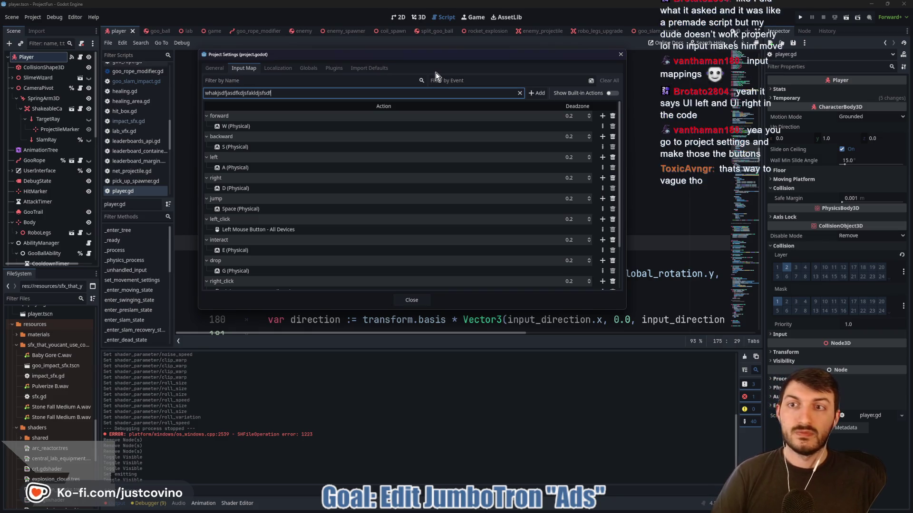
key(ctrl+a)
key(BackSpace)
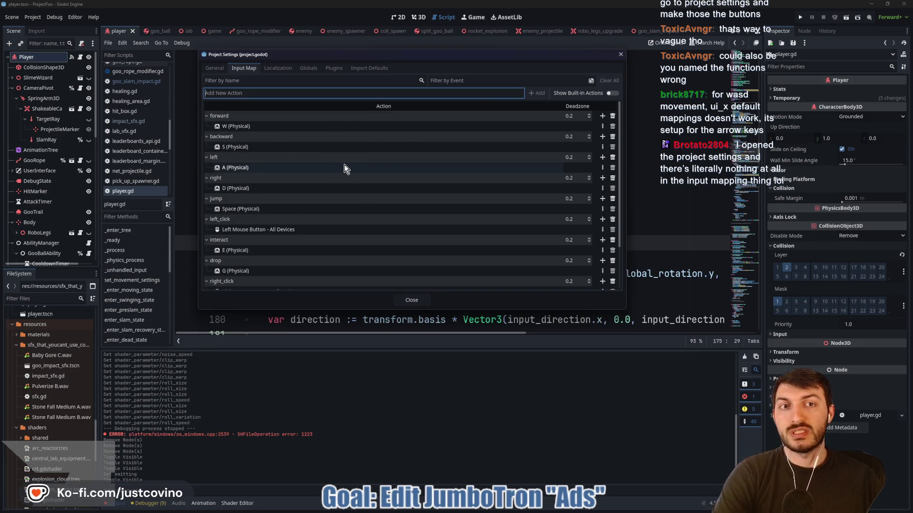
click(609, 94)
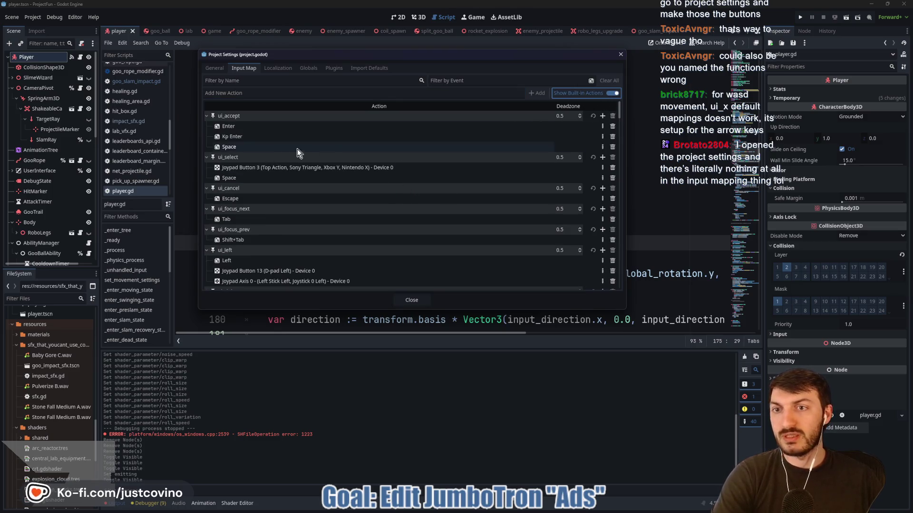
scroll(257, 181, down, 2)
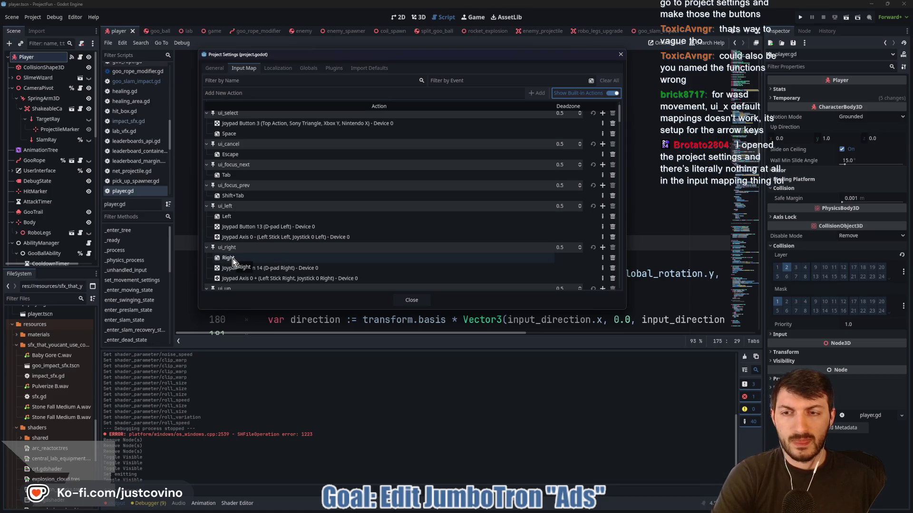
scroll(232, 258, down, 1)
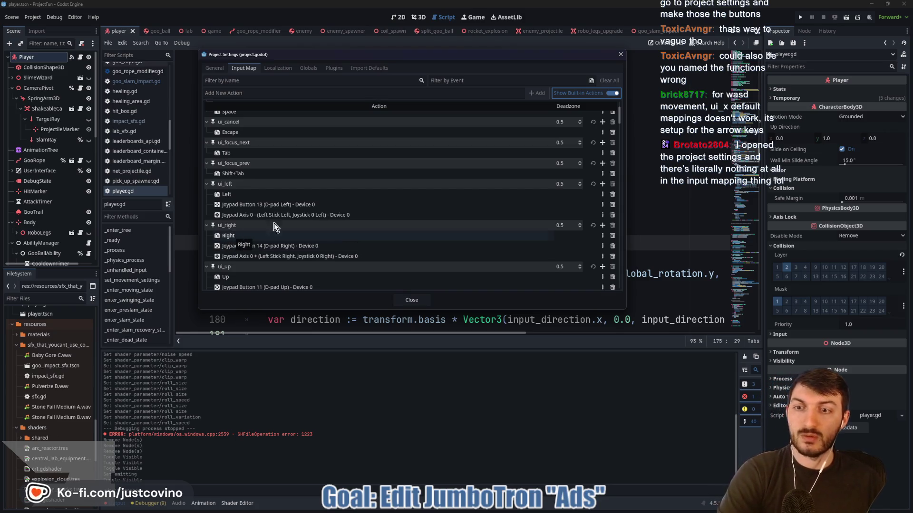
click(615, 93)
scroll(296, 161, up, 3)
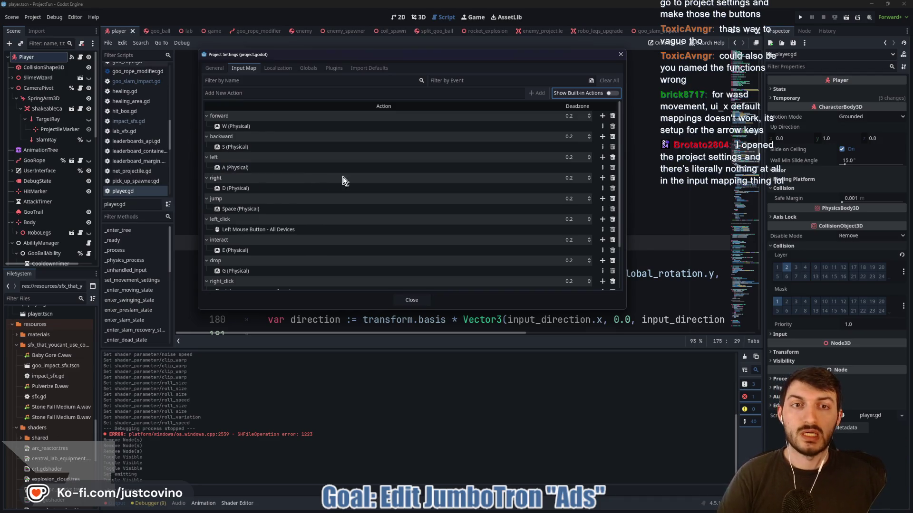
click(621, 56)
click(410, 243)
- Highlight the left and backward action names on lines 174–175, then reopen Project Settings' Input Map
drag(410, 227, 484, 228)
drag(410, 244, 515, 243)
click(565, 242)
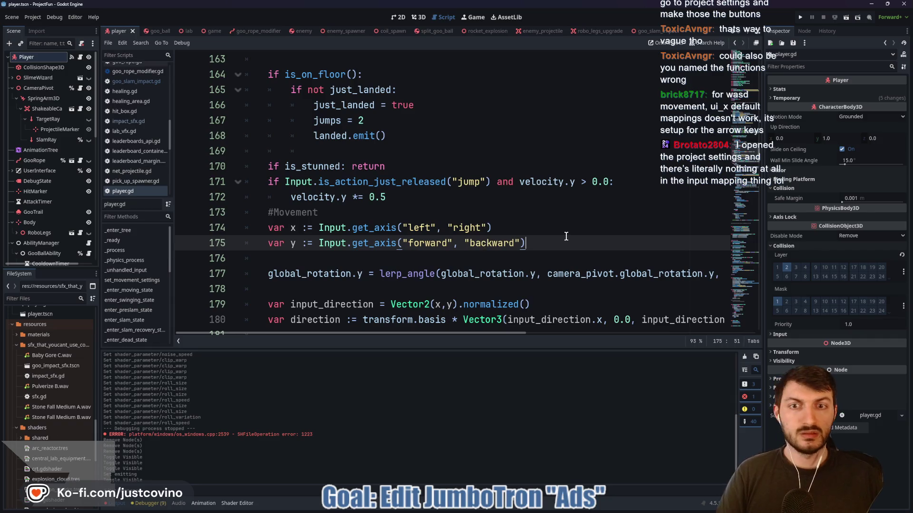
mouse_move(499, 511)
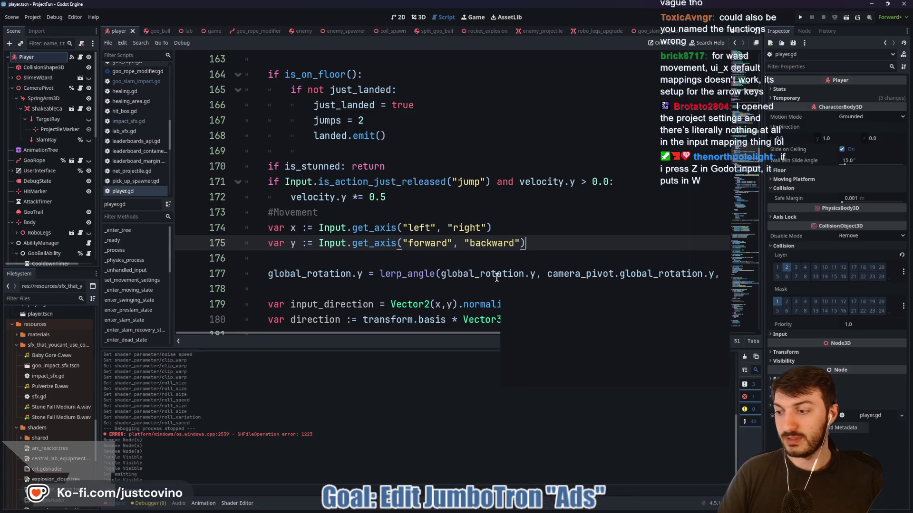
mouse_move(482, 280)
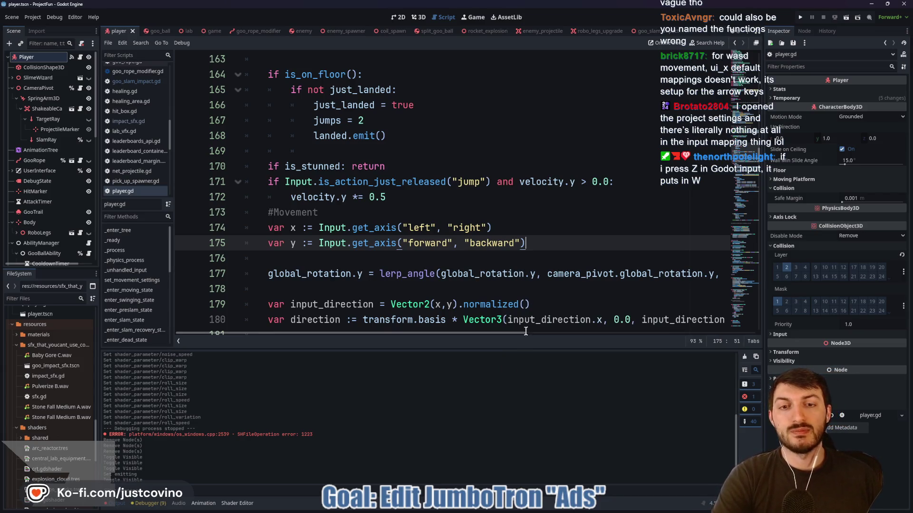
mouse_move(554, 509)
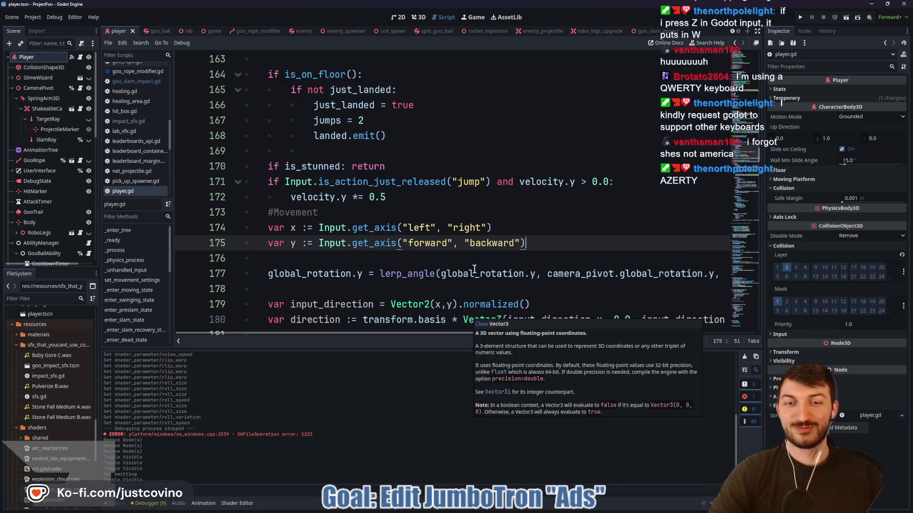
click(452, 258)
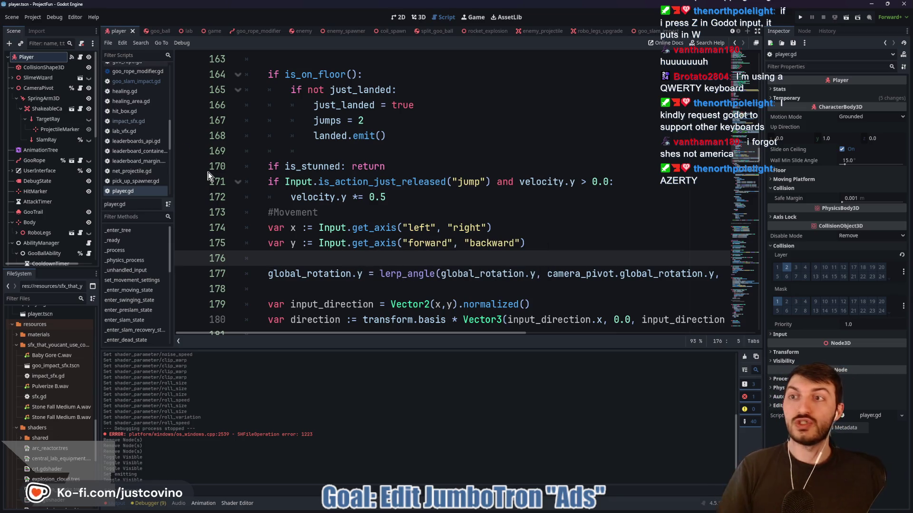
click(33, 17)
click(45, 28)
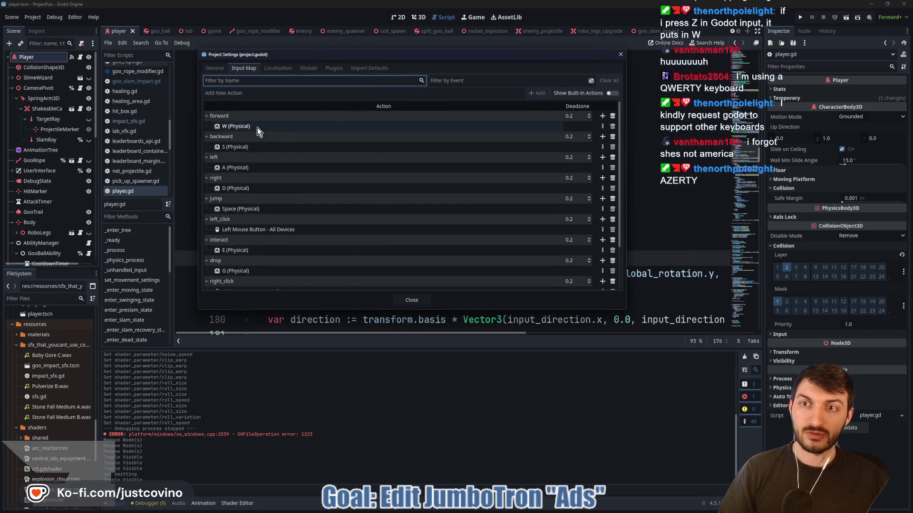
- Highlight the forward action in the Input Map, then close Project Settings
drag(203, 116, 248, 118)
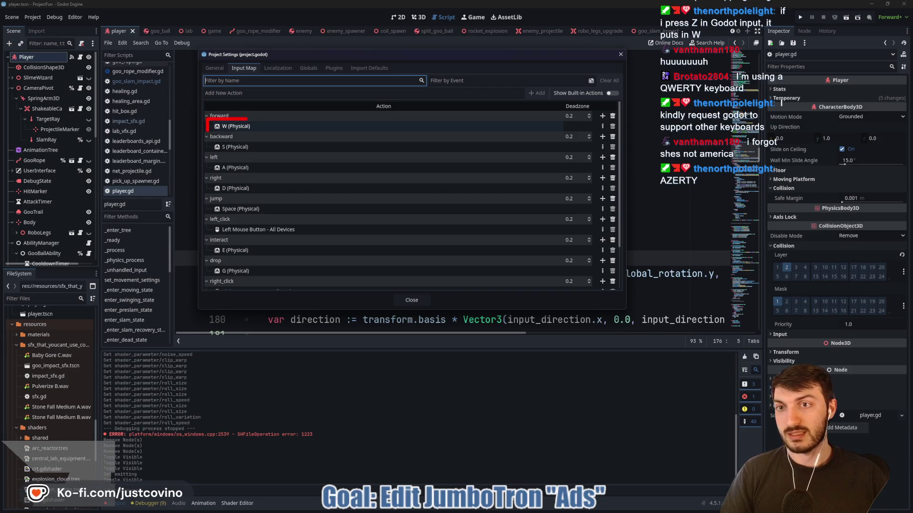
drag(438, 127, 259, 126)
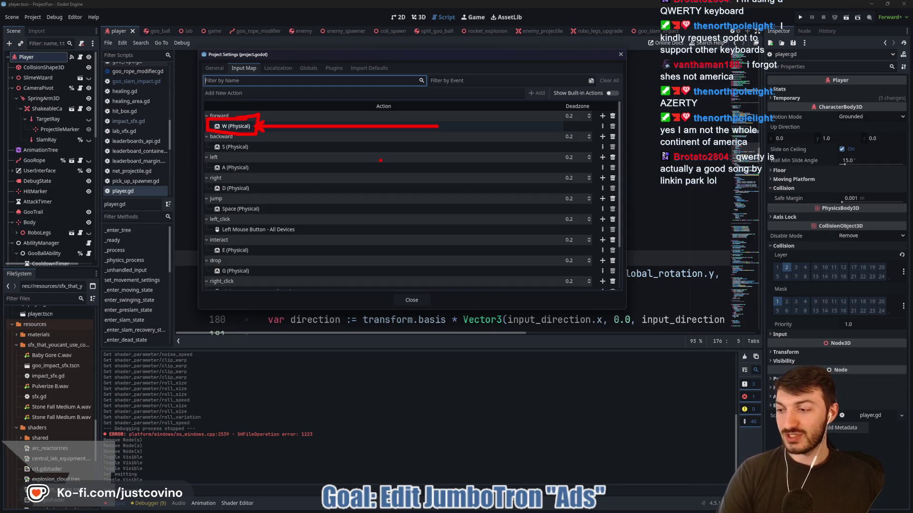
click(411, 300)
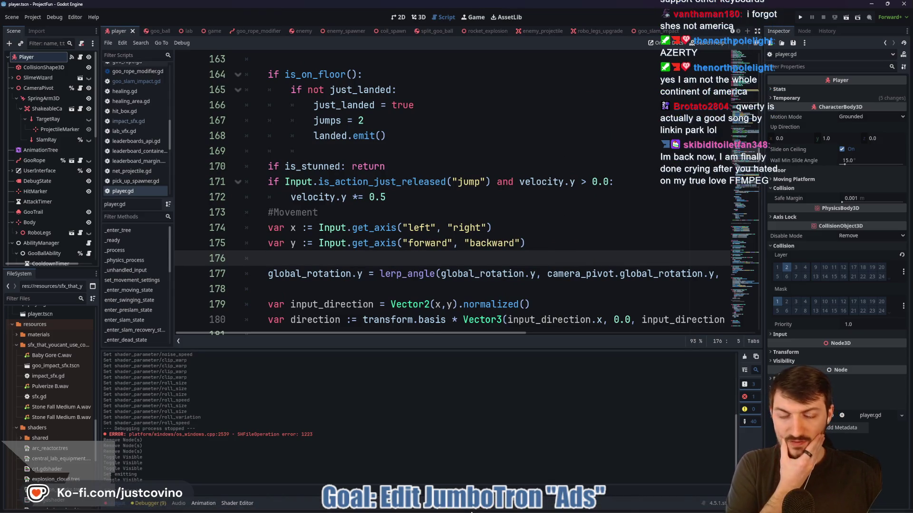
- Bring the FilmCow Recorded SFX Explorer window forward and scroll down the clip list
mouse_move(481, 510)
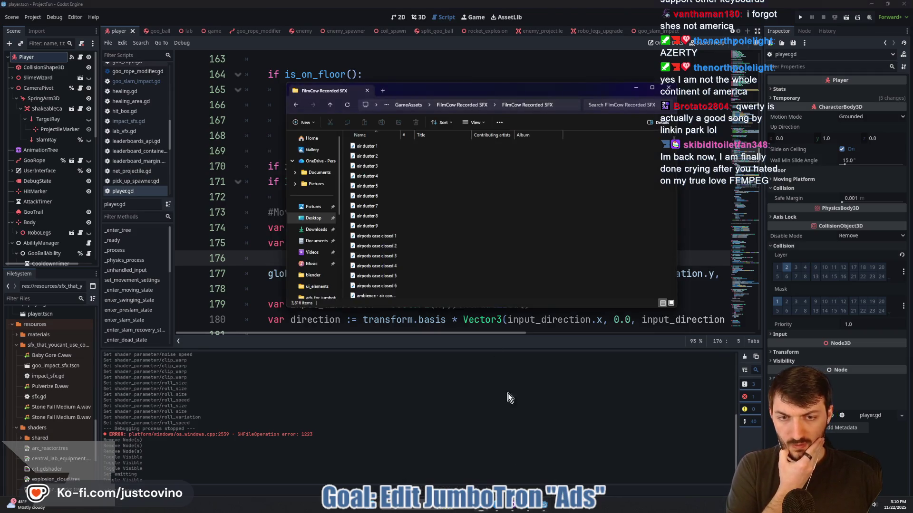
click(518, 459)
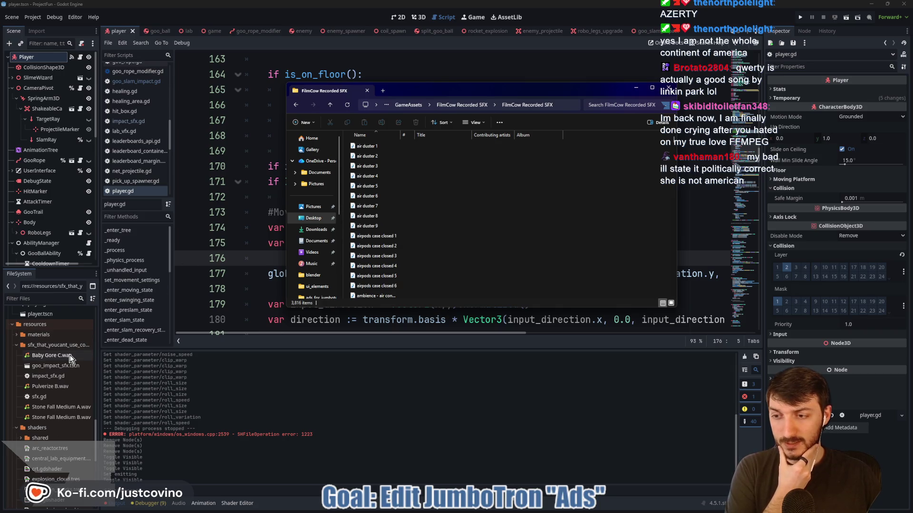
mouse_move(69, 357)
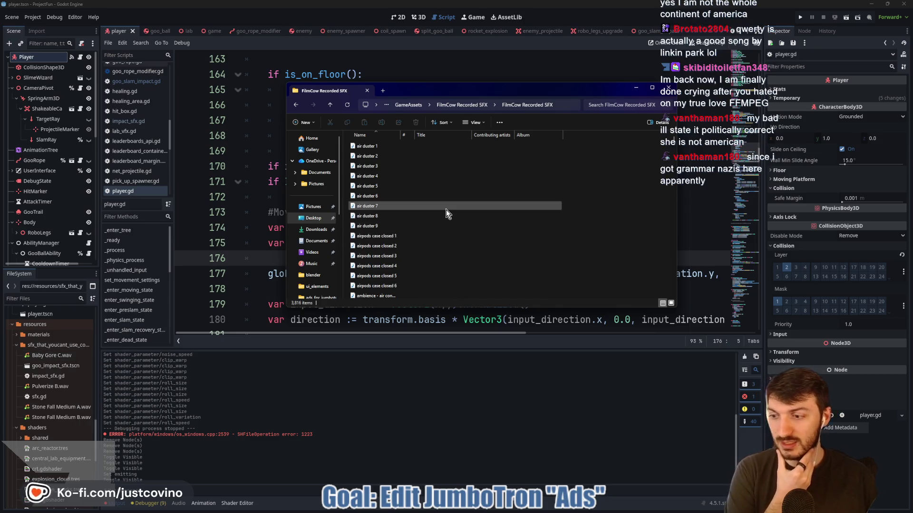
mouse_move(445, 210)
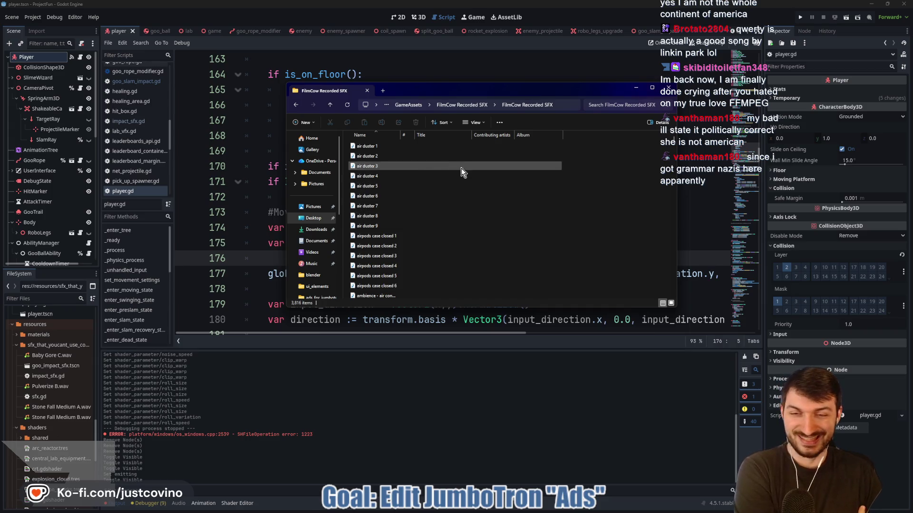
scroll(455, 202, down, 3)
scroll(403, 223, down, 5)
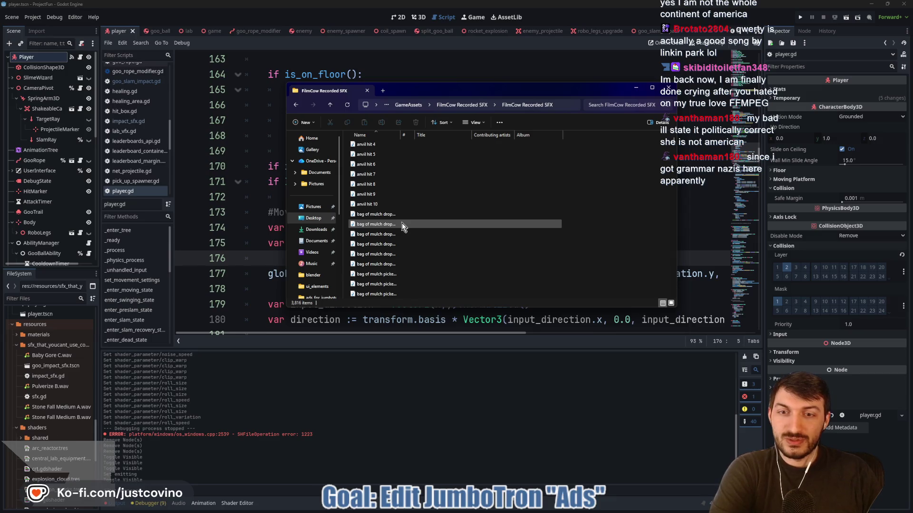
- Play a bag of mulch drop clip, then play bag wiggle and pause it
click(393, 244)
double_click(389, 244)
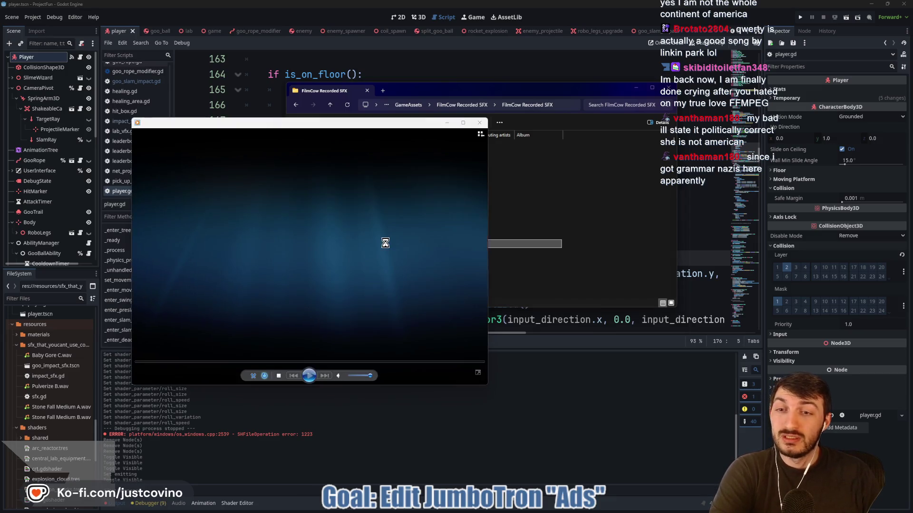
scroll(479, 164, down, 5)
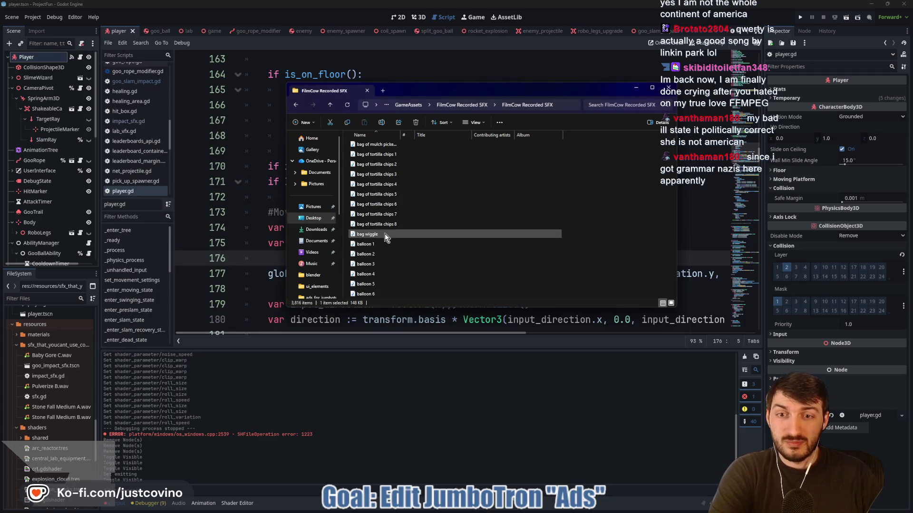
double_click(384, 234)
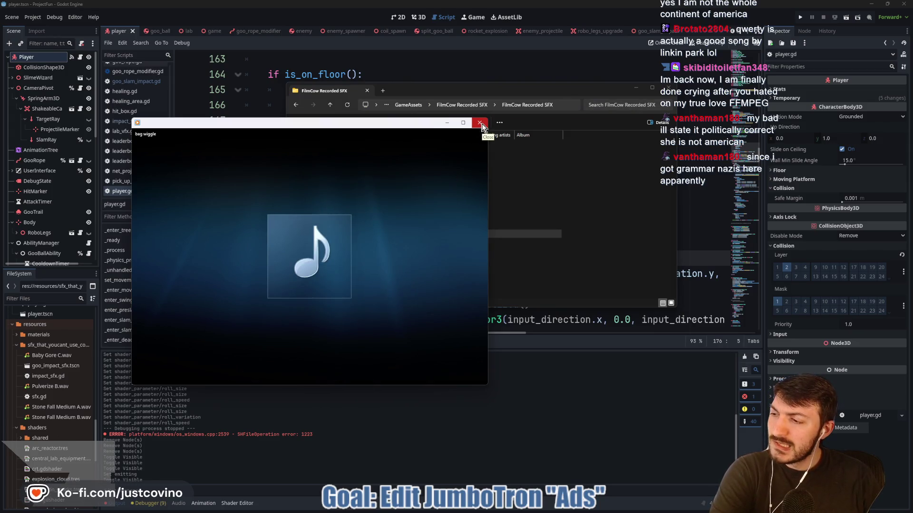
click(312, 377)
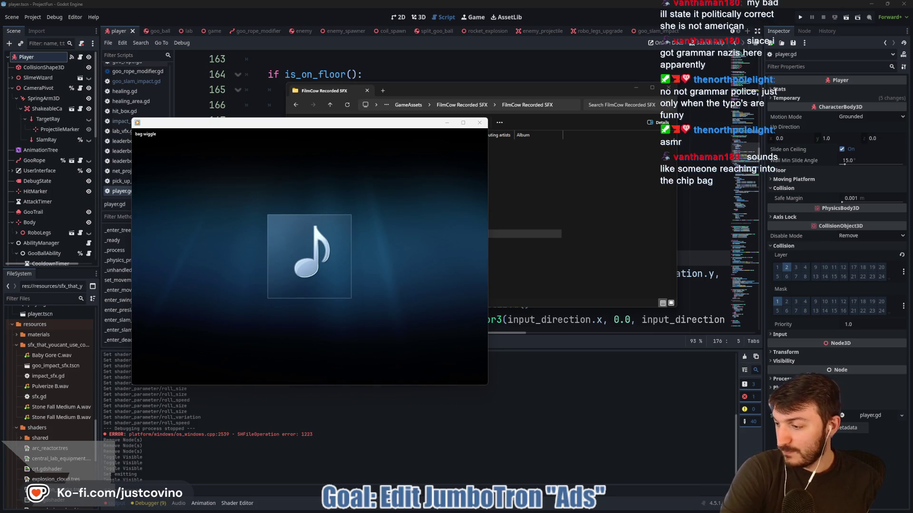
- Replay bag wiggle, pause and close its player, then select balloon bounce 7
mouse_move(200, 230)
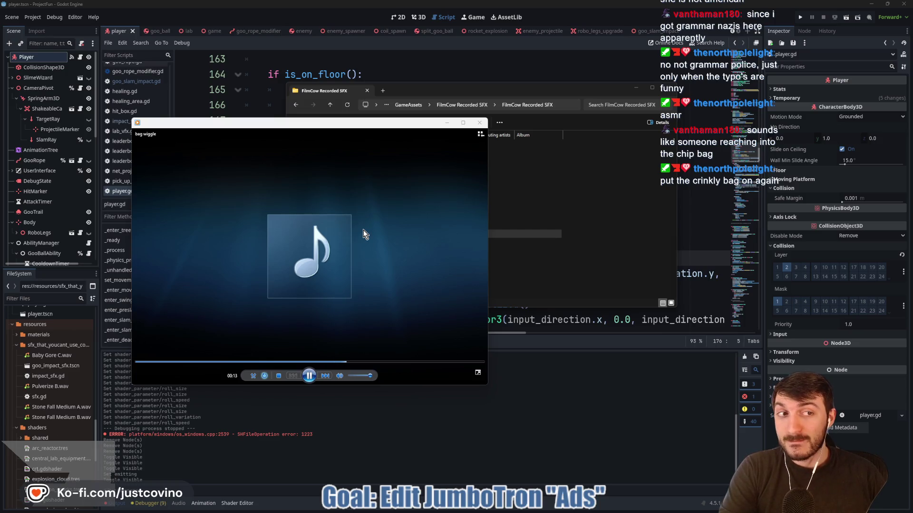
click(314, 375)
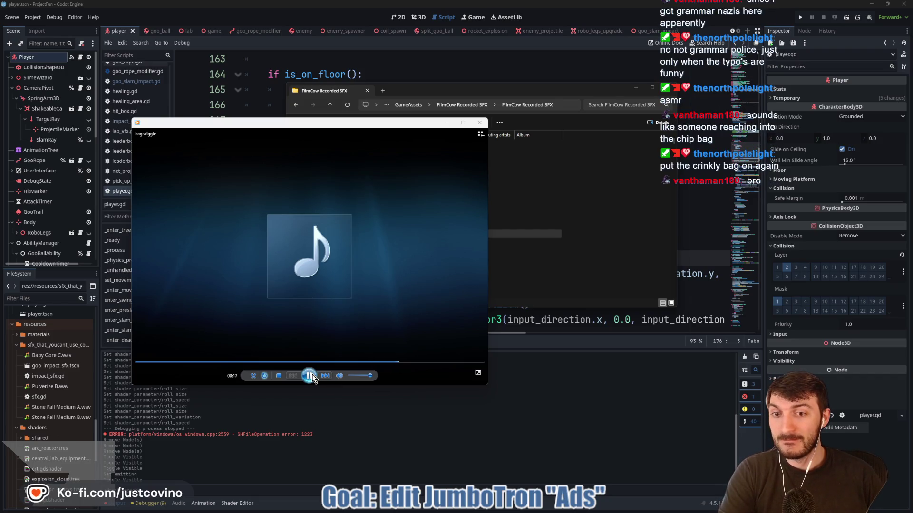
click(483, 126)
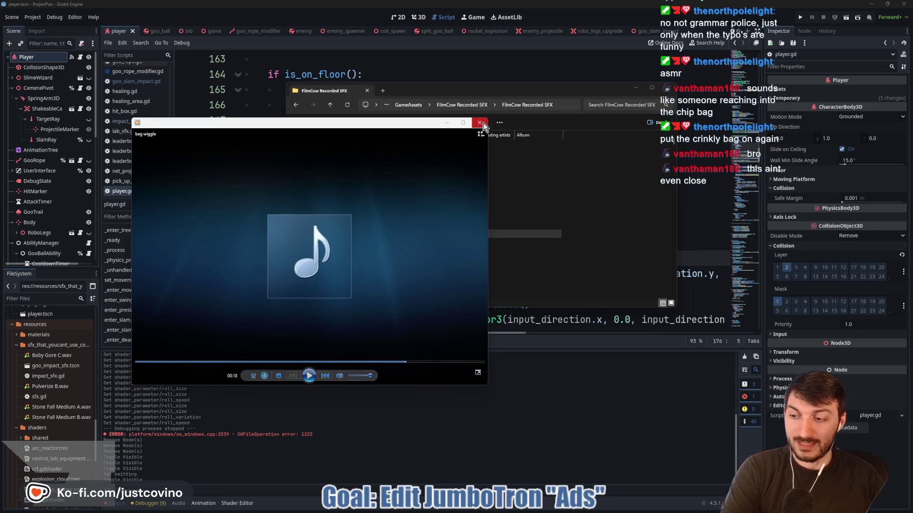
click(483, 126)
click(445, 244)
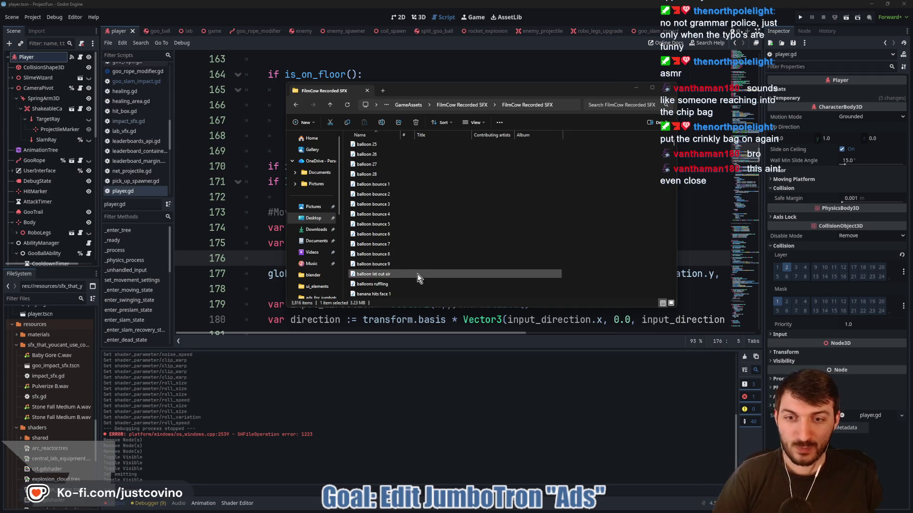
- Preview banana hits face 1, banana hits face 2 and bat being held 1, closing each player
double_click(398, 294)
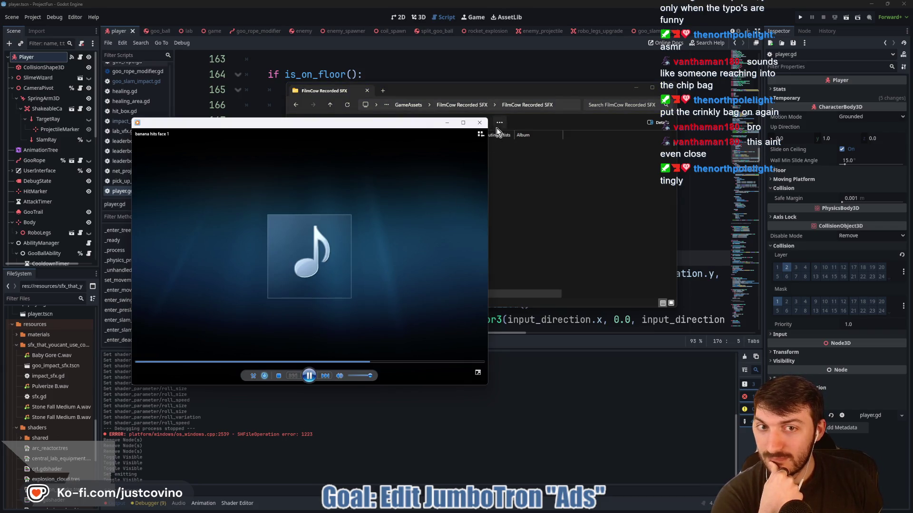
click(479, 122)
scroll(473, 264, down, 2)
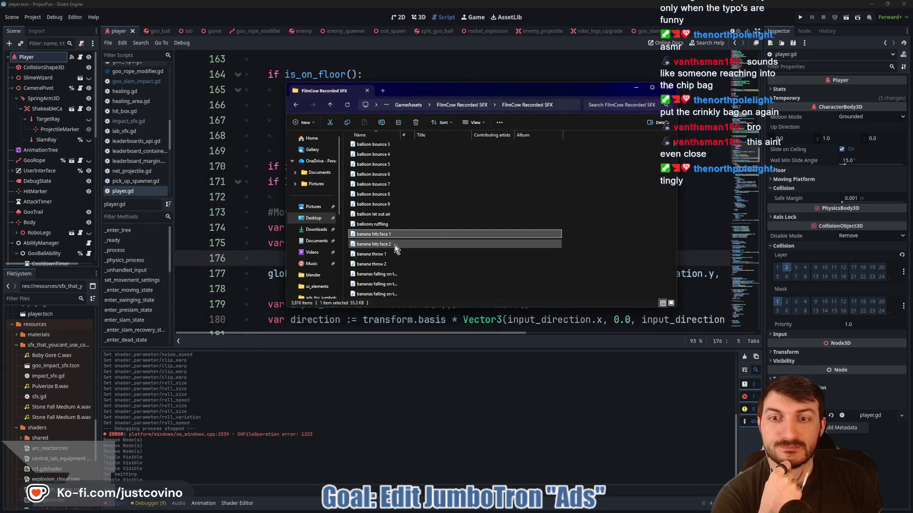
double_click(395, 244)
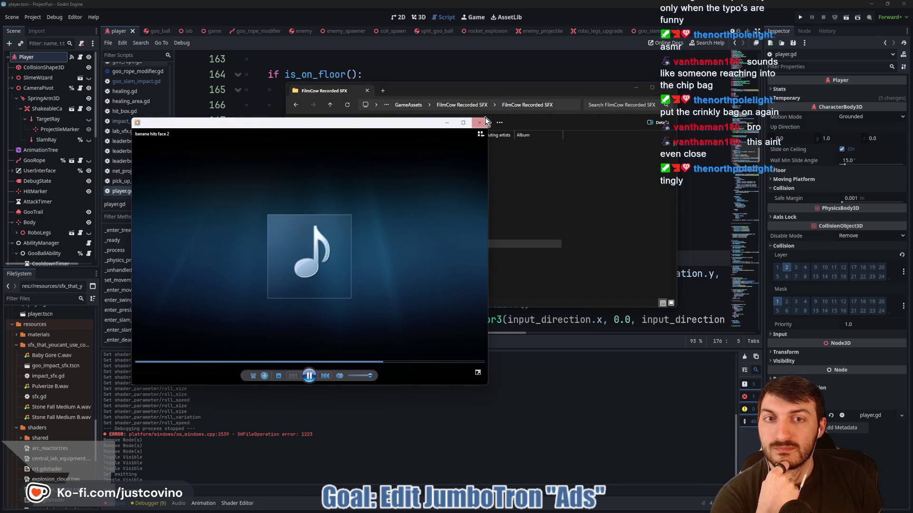
click(481, 122)
scroll(480, 247, down, 4)
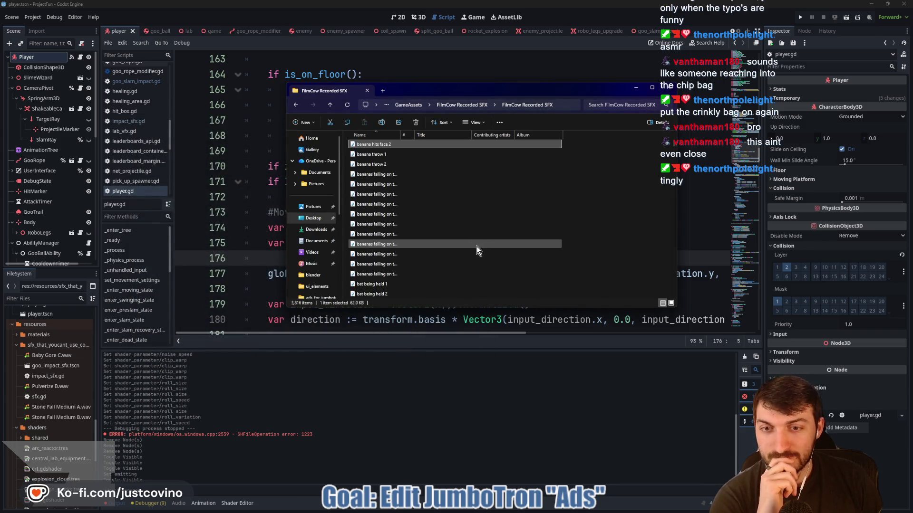
double_click(402, 264)
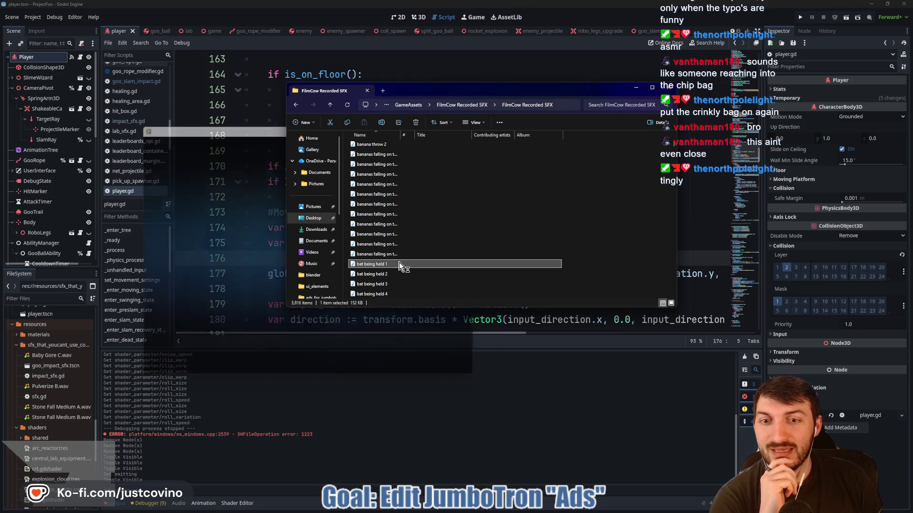
click(479, 123)
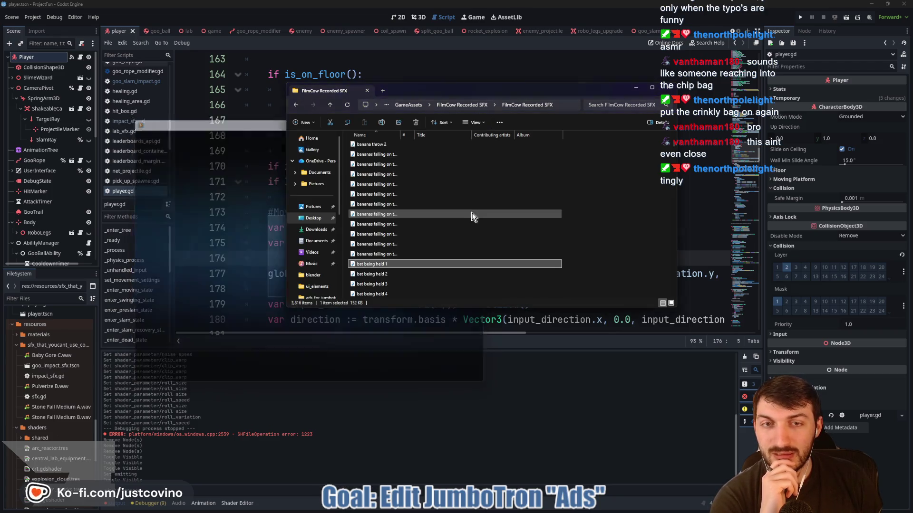
- Preview bath getting into and bath sounds, closing each player
scroll(425, 257, down, 3)
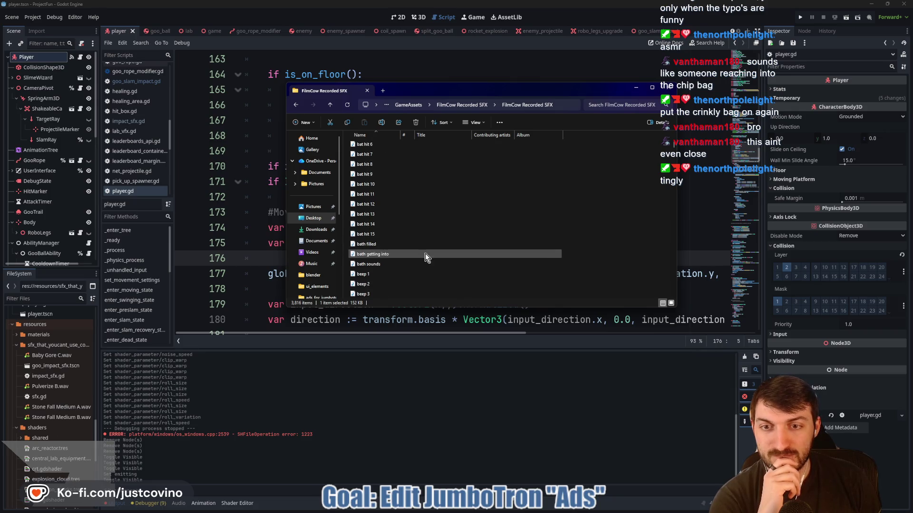
double_click(412, 255)
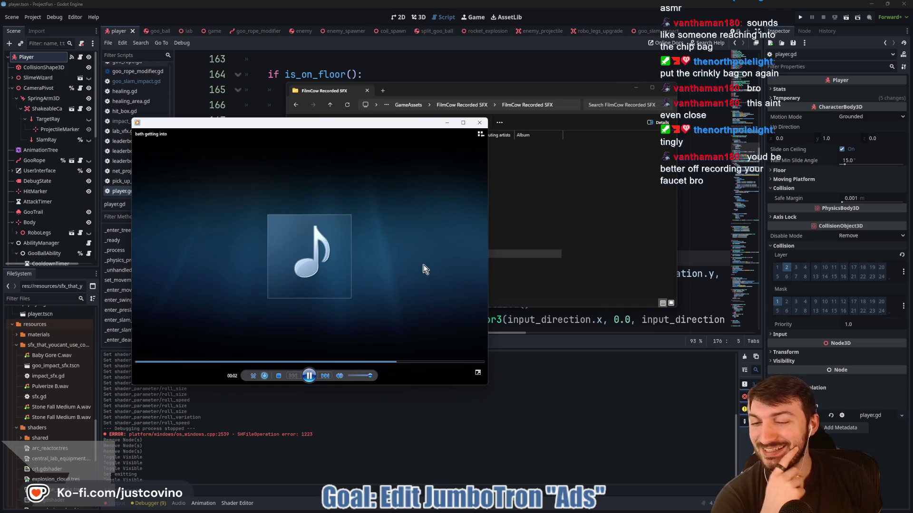
click(479, 123)
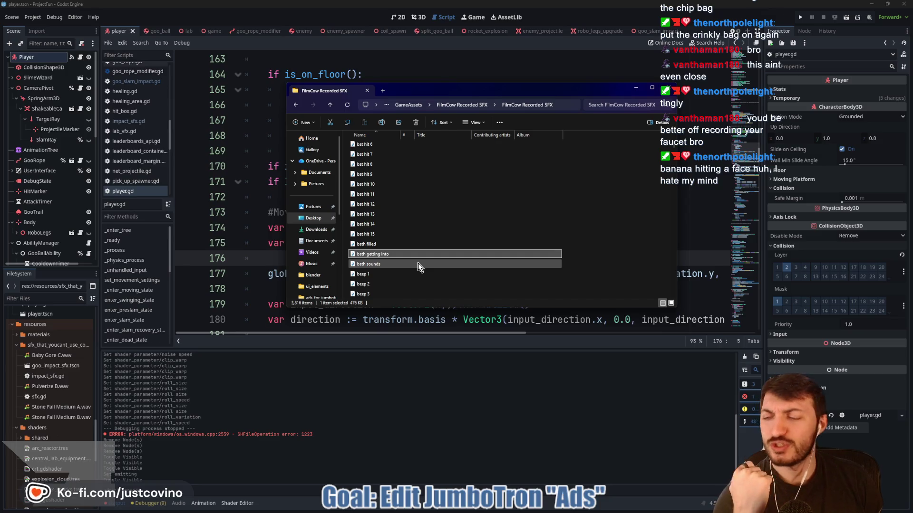
double_click(418, 264)
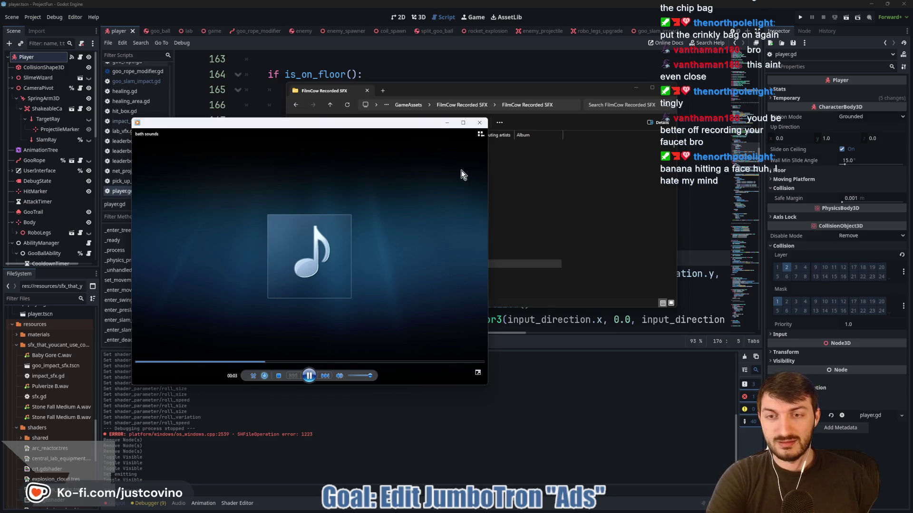
click(479, 123)
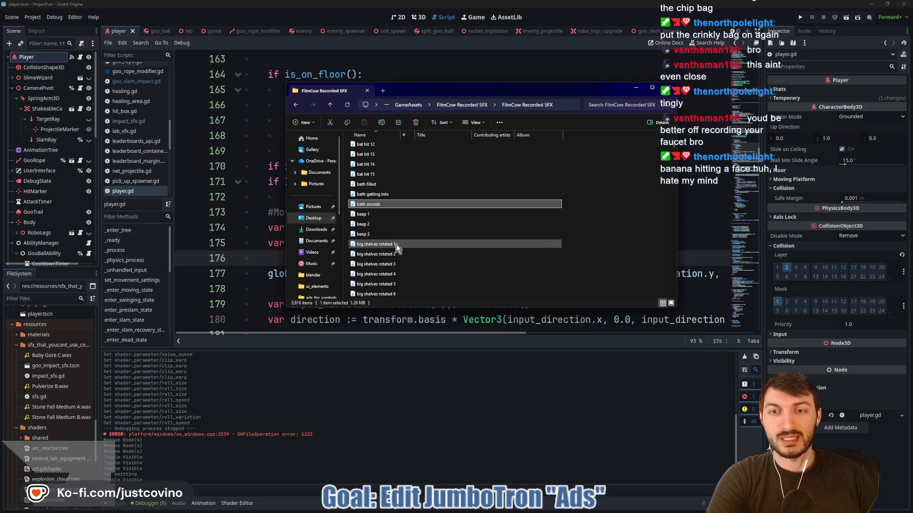
- Preview blowing bubbles 1 and body fall 1, closing each player
scroll(401, 246, down, 3)
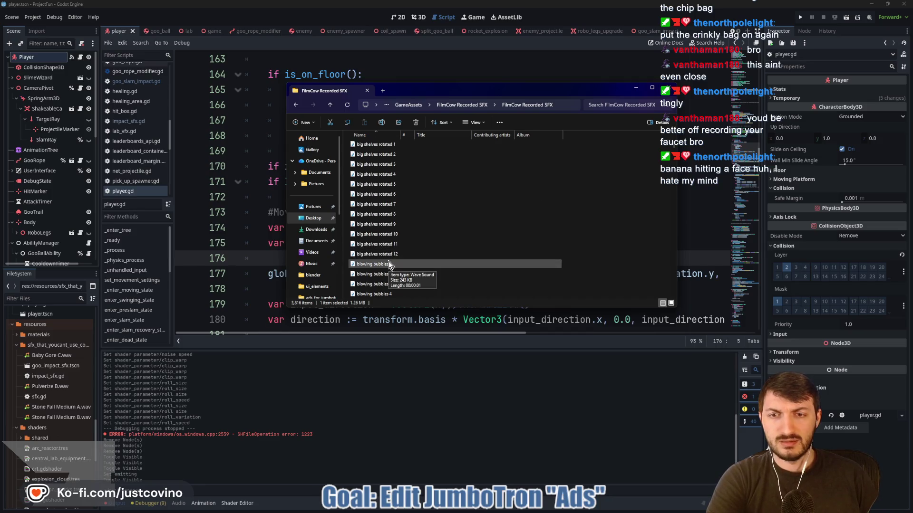
click(389, 264)
double_click(389, 264)
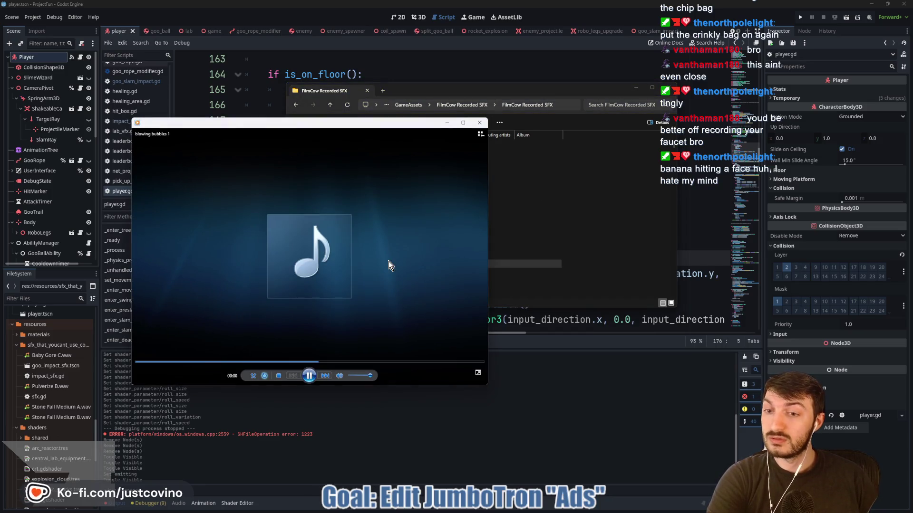
click(479, 123)
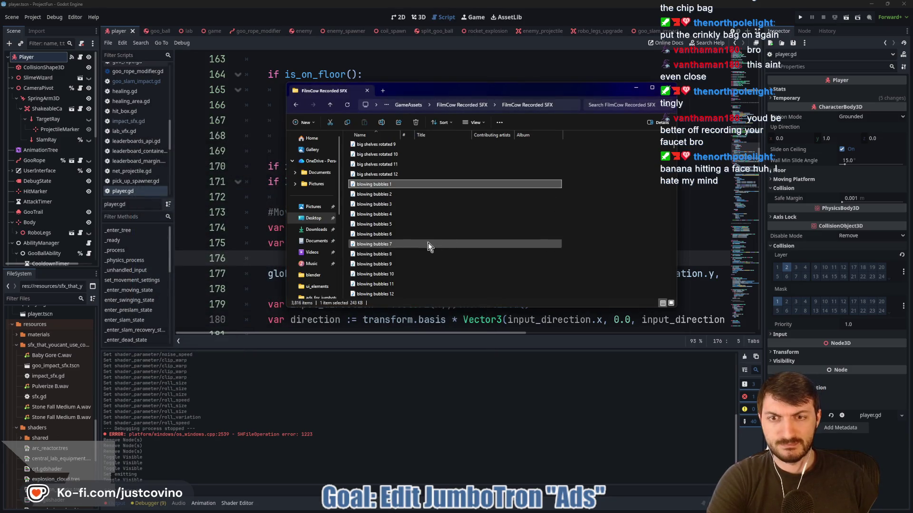
scroll(399, 250, down, 2)
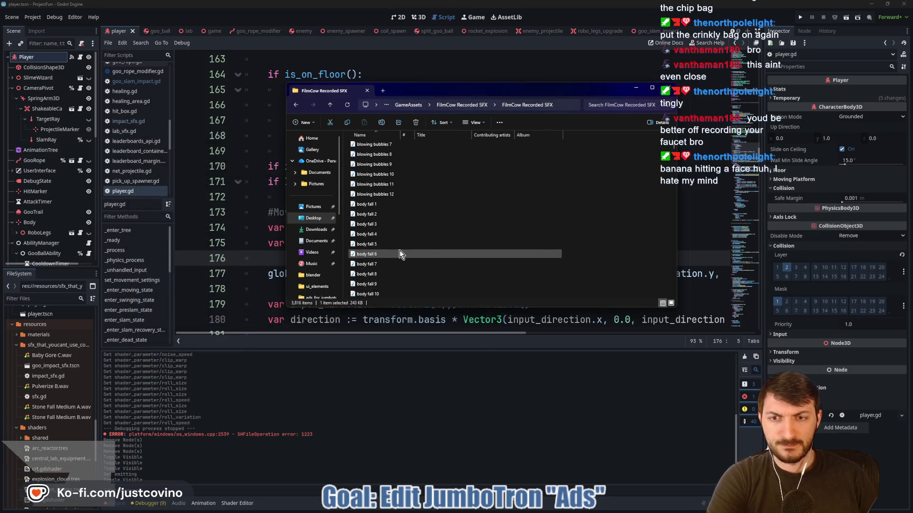
double_click(383, 203)
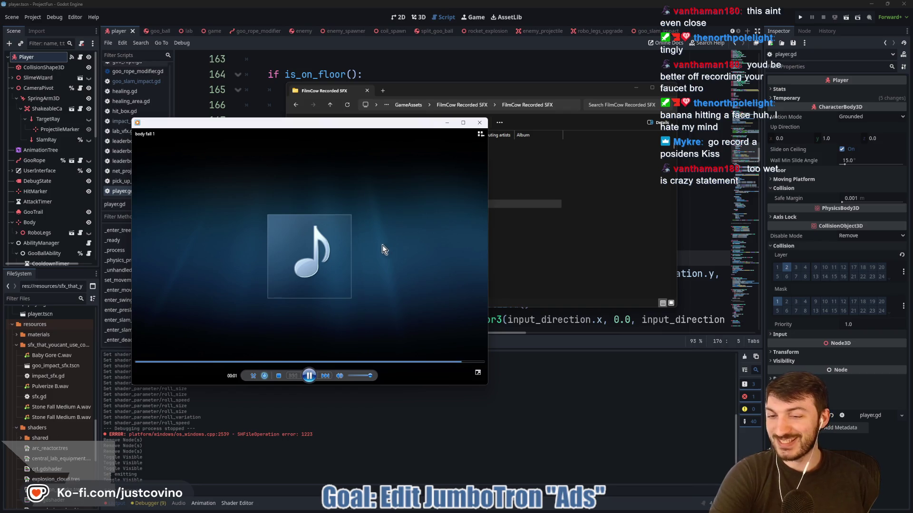
click(475, 125)
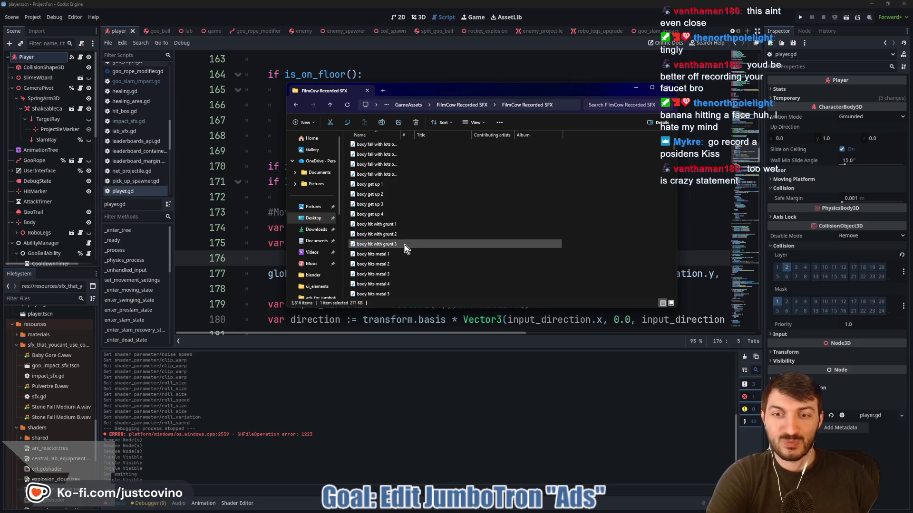
- Scroll down to bubbles 1, play and close it, then move Explorer aside to see the code
scroll(407, 244, down, 10)
scroll(408, 243, down, 1)
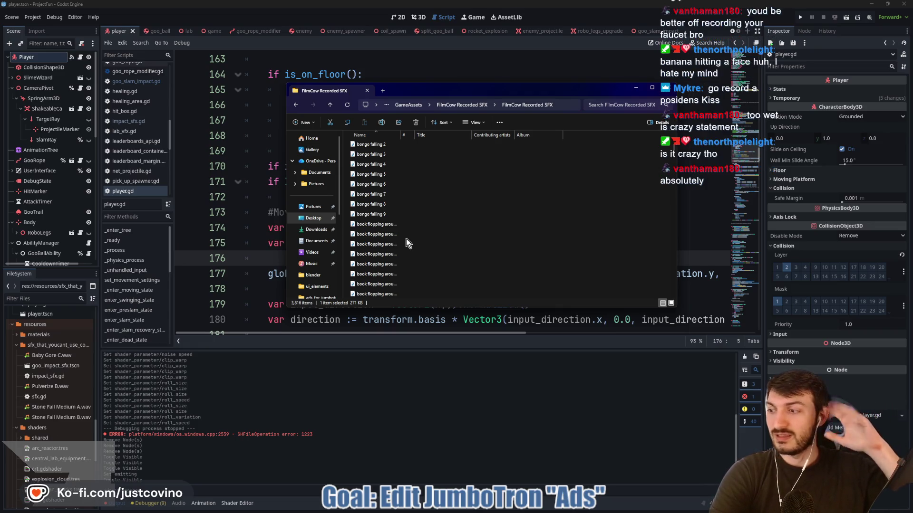
scroll(407, 241, down, 2)
scroll(407, 242, down, 4)
scroll(399, 259, down, 3)
scroll(399, 257, down, 5)
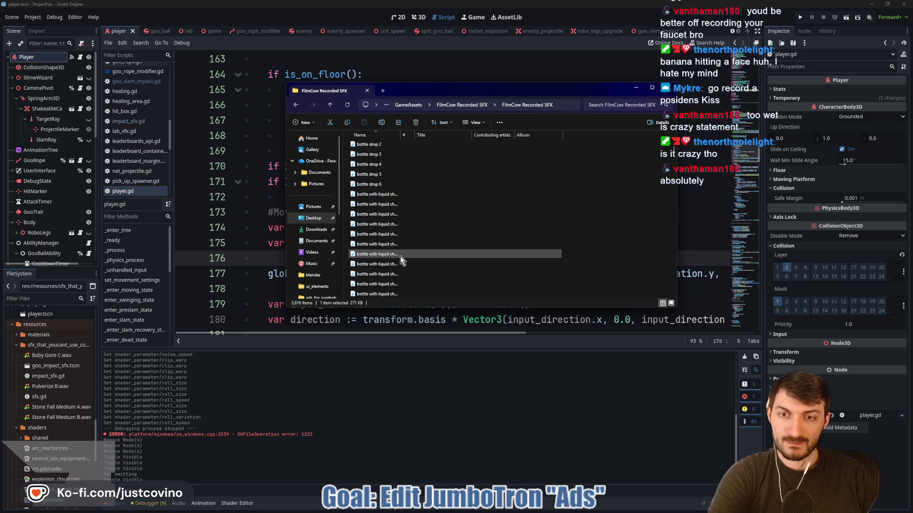
scroll(401, 256, down, 3)
scroll(399, 258, down, 4)
scroll(399, 264, down, 4)
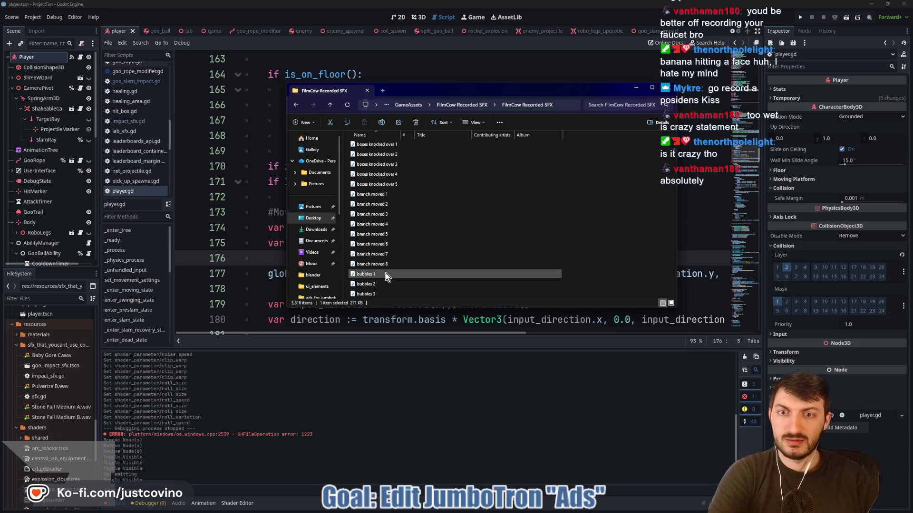
click(385, 275)
double_click(385, 275)
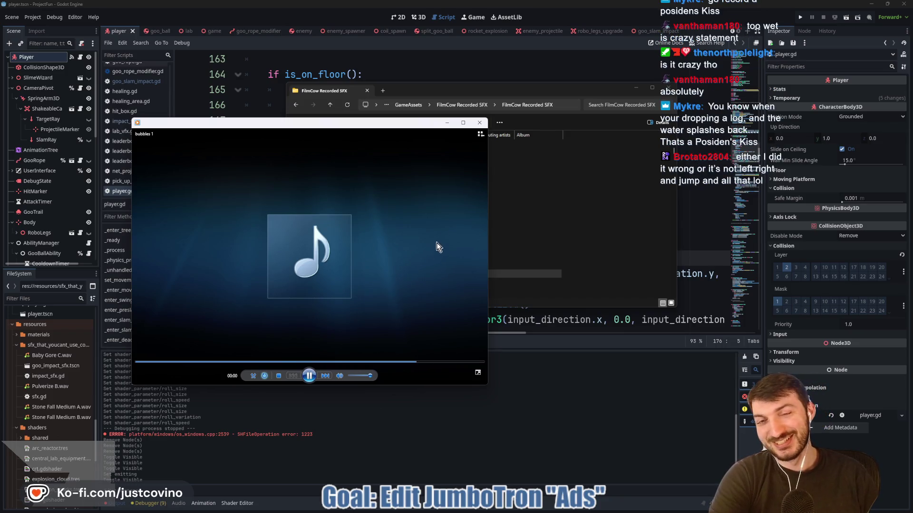
click(480, 123)
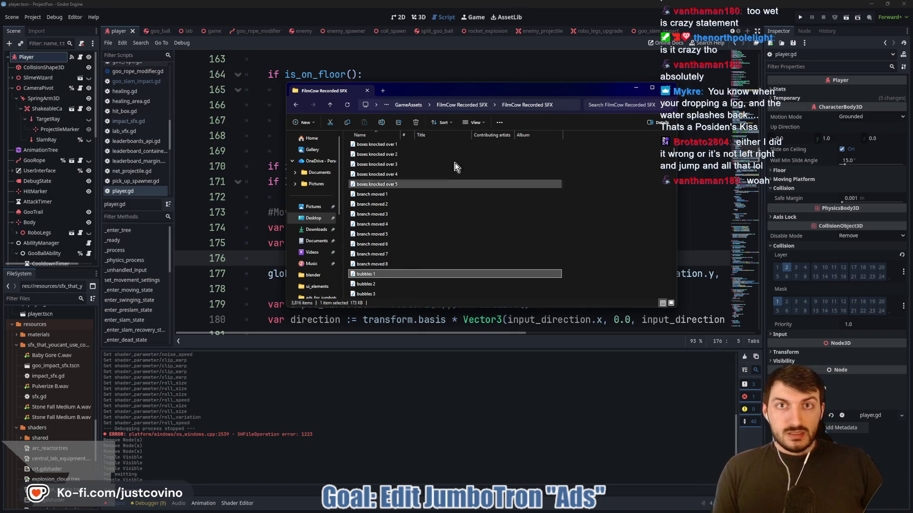
mouse_move(501, 87)
mouse_down()
mouse_move(426, 343)
mouse_move(426, 328)
mouse_up()
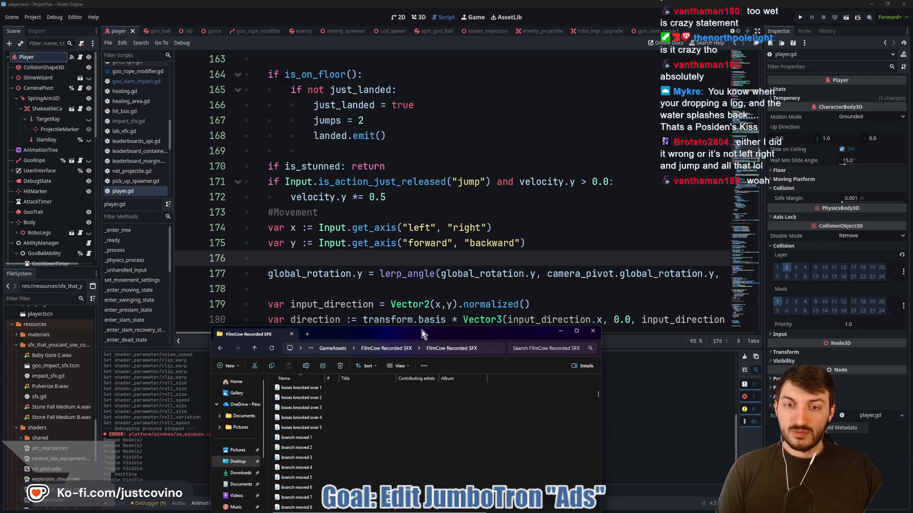
- Scroll to the button clips and play button assorted 1 and button assorted 12
mouse_move(419, 336)
mouse_down()
mouse_move(499, 232)
mouse_move(462, 83)
mouse_up()
scroll(429, 243, down, 2)
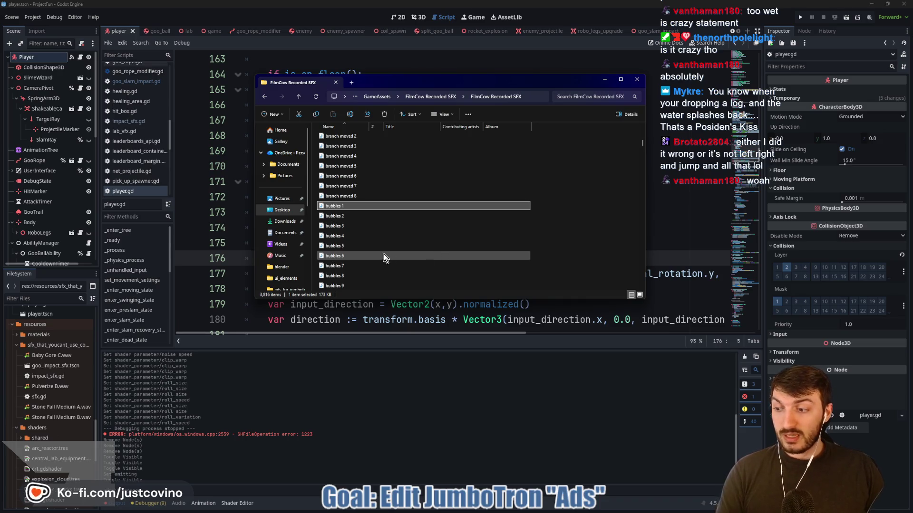
scroll(404, 247, down, 4)
scroll(379, 252, down, 1)
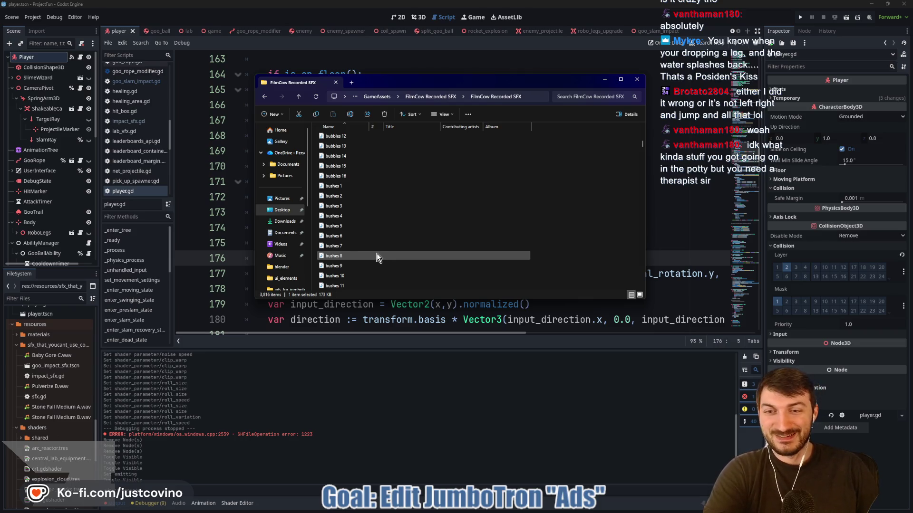
scroll(377, 257, down, 3)
double_click(377, 257)
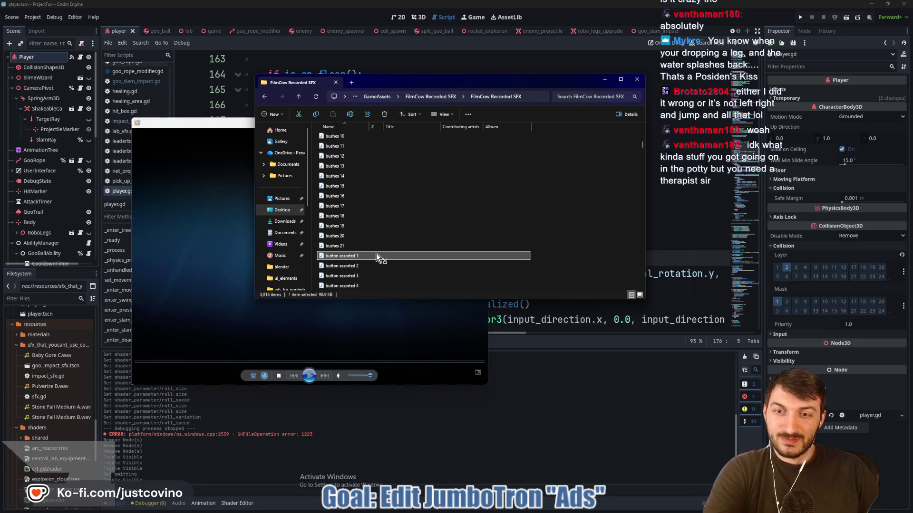
key(alt+Tab)
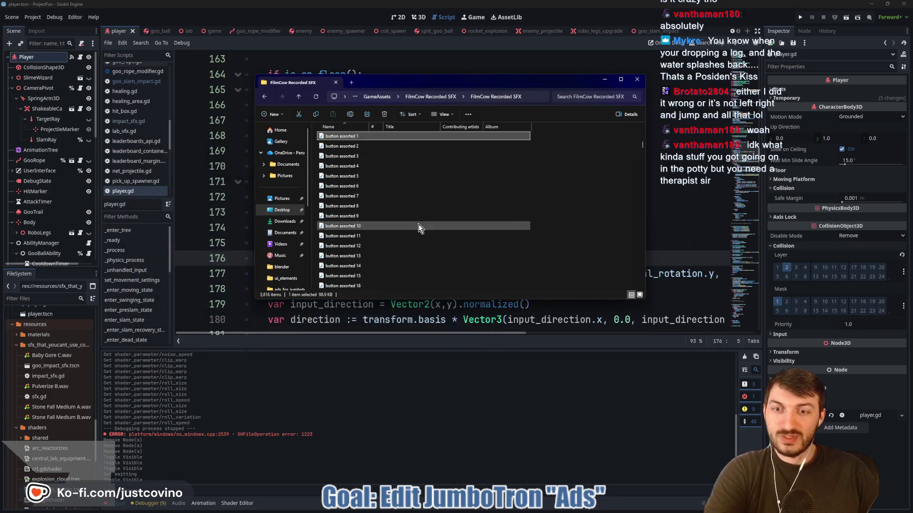
double_click(393, 247)
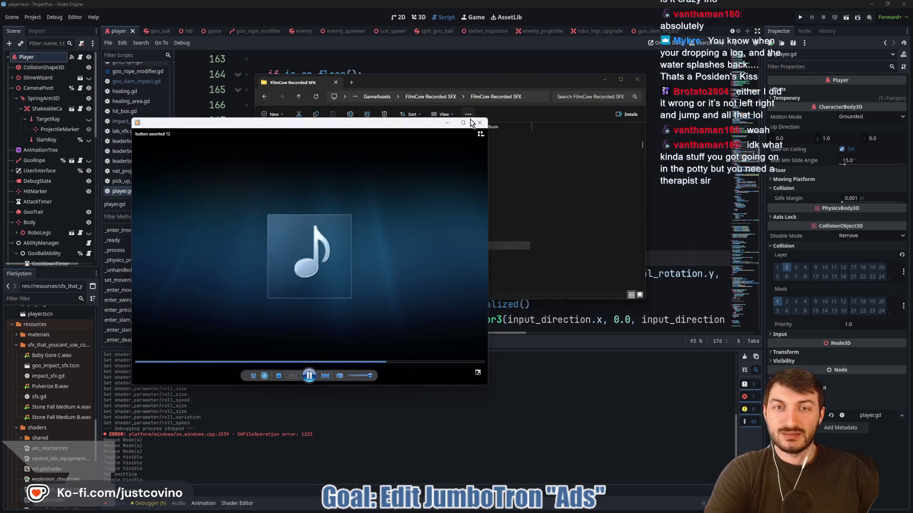
key(alt+Tab)
- Preview capri sun handled 6, 2, 1 and 3, closing the players, then scroll further down
scroll(455, 204, down, 1)
scroll(455, 204, down, 20)
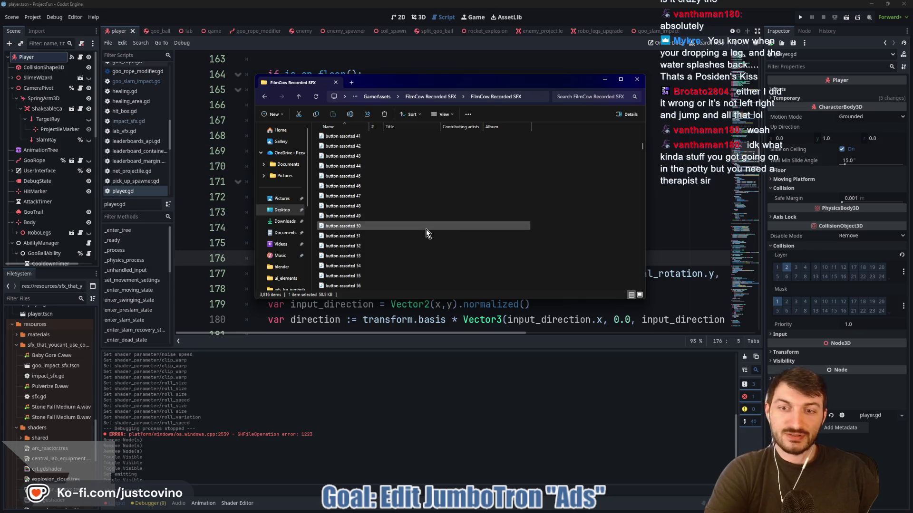
scroll(401, 252, down, 12)
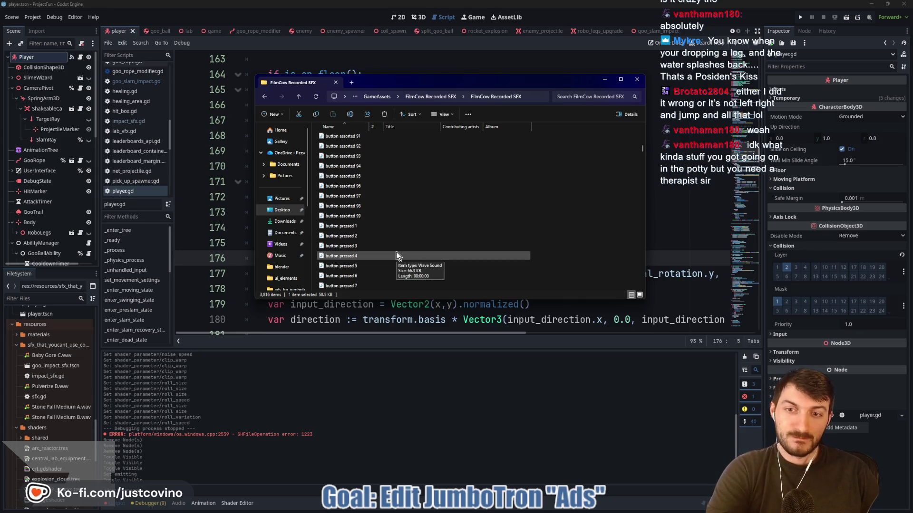
double_click(367, 263)
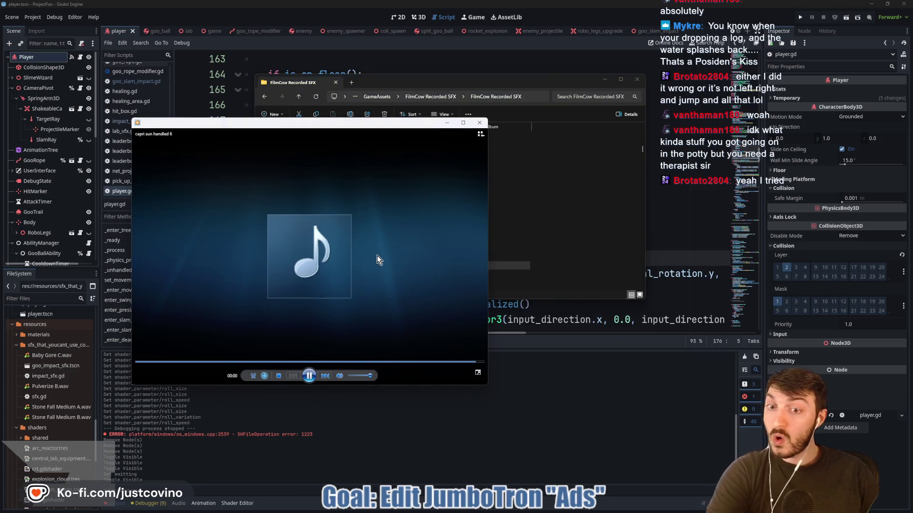
double_click(358, 227)
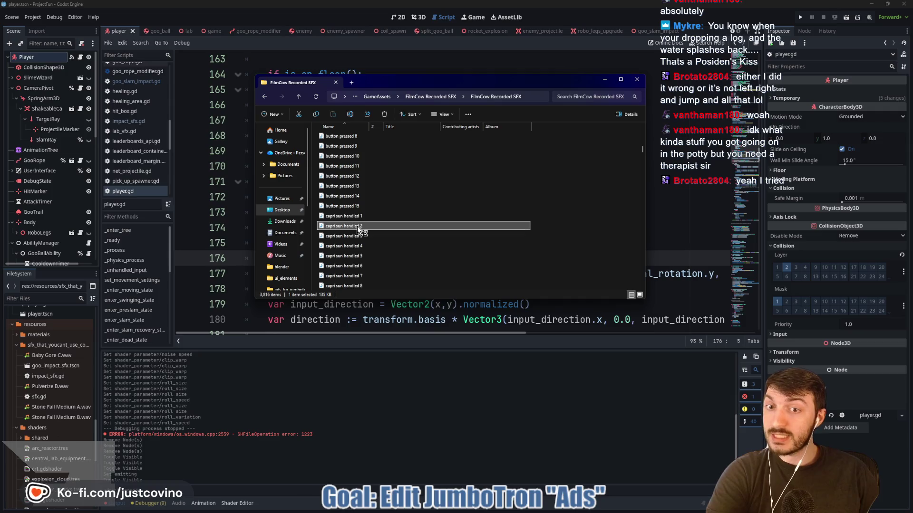
click(352, 217)
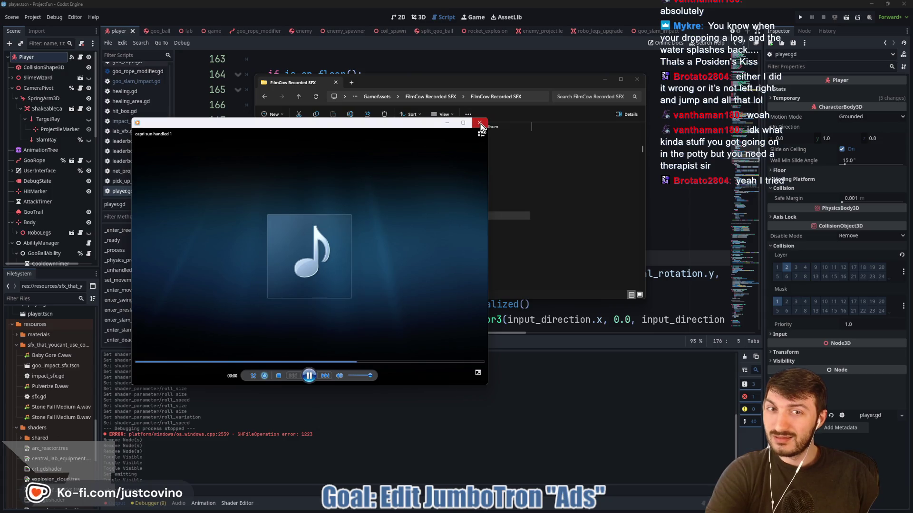
click(480, 126)
double_click(349, 227)
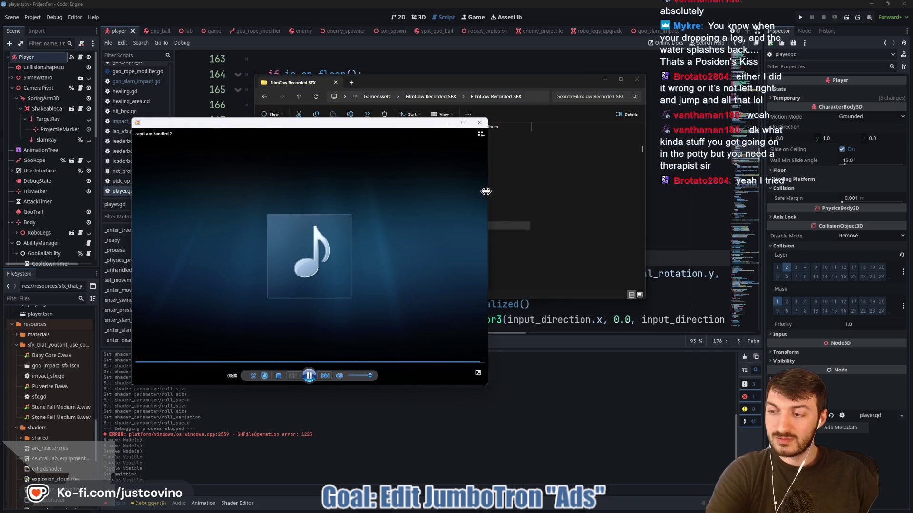
click(484, 123)
double_click(361, 235)
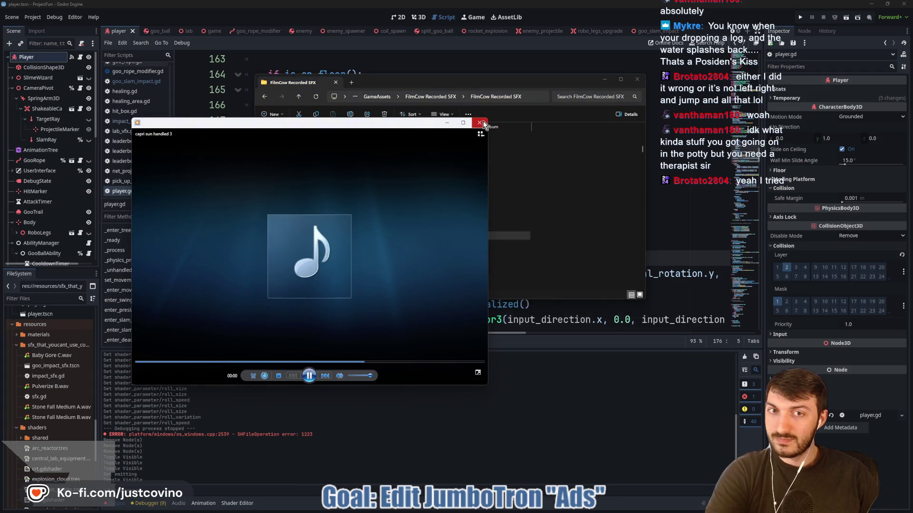
click(483, 122)
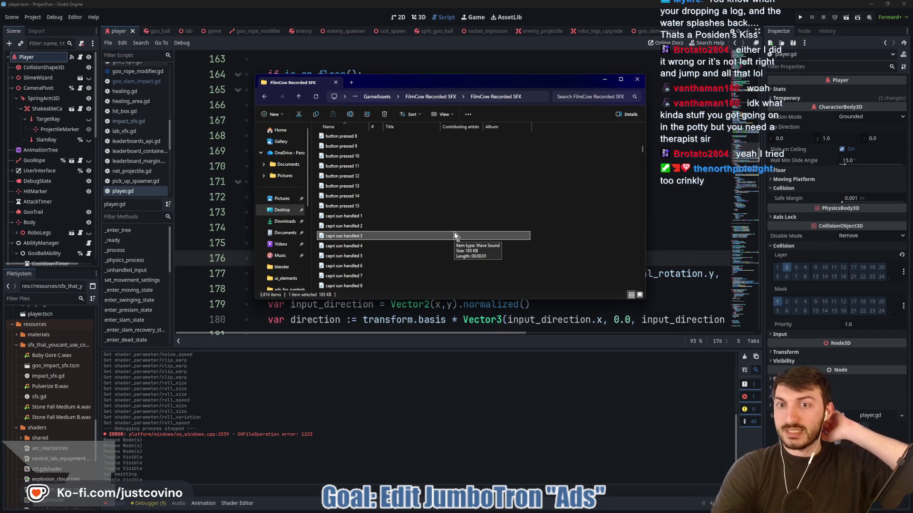
scroll(416, 249, down, 3)
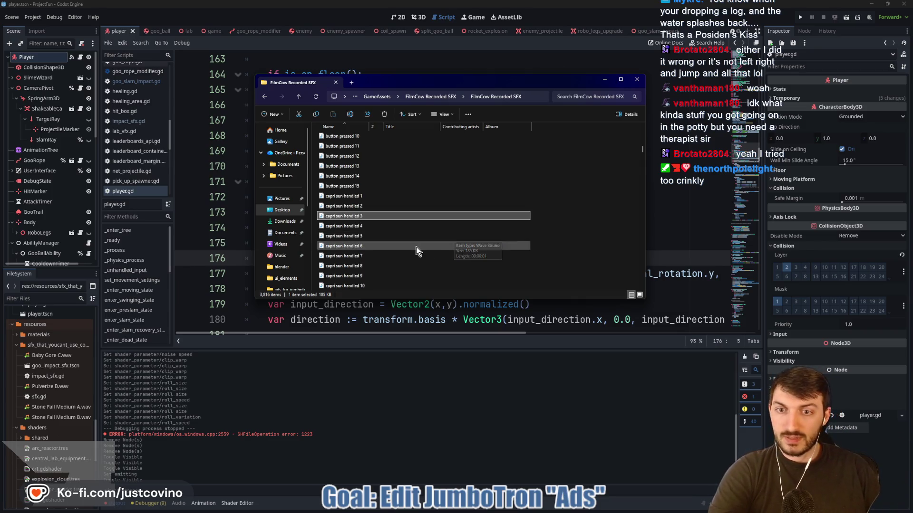
scroll(416, 251, down, 1)
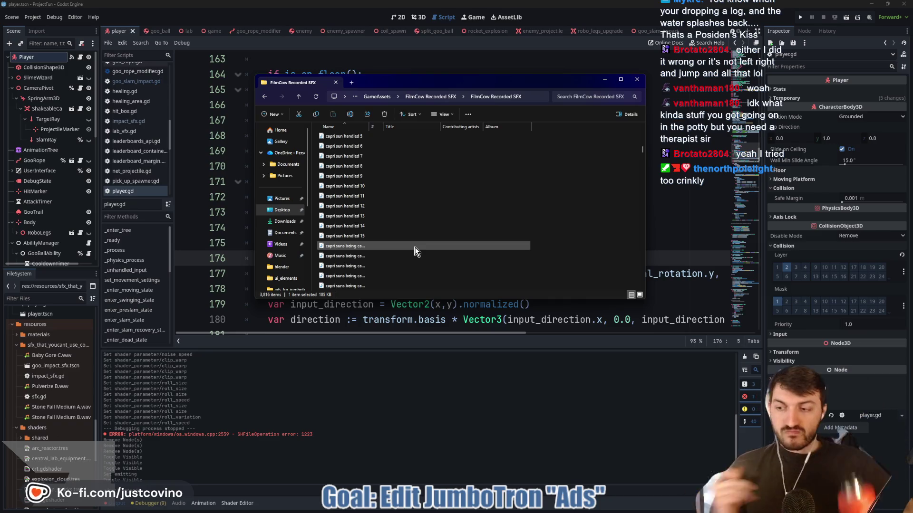
scroll(416, 251, down, 4)
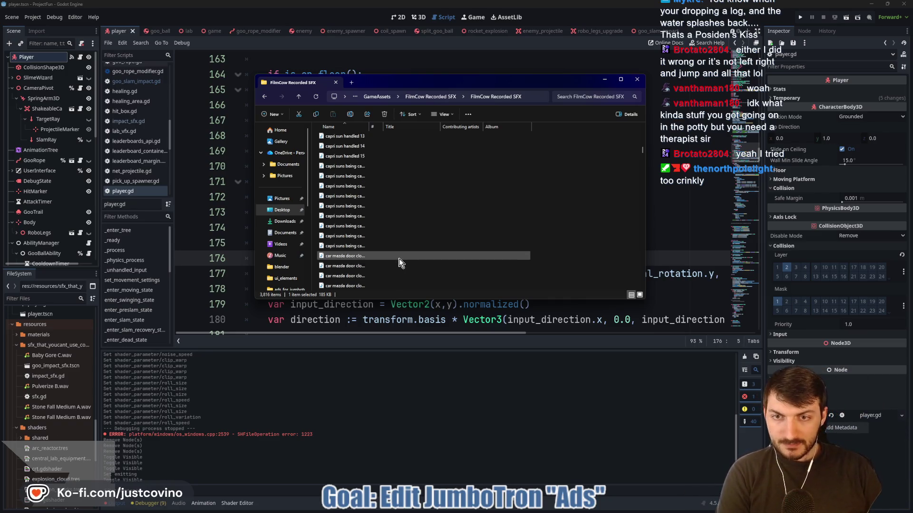
click(366, 207)
double_click(366, 207)
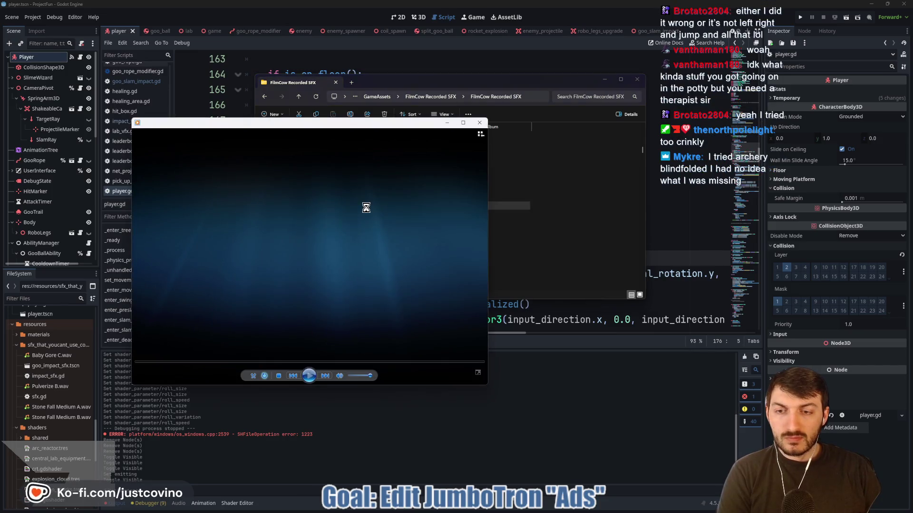
click(479, 123)
double_click(369, 167)
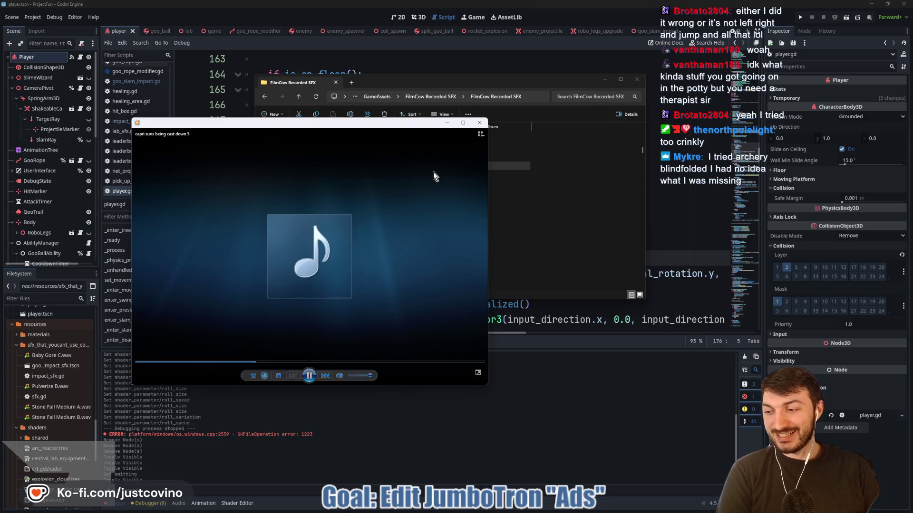
click(480, 122)
click(361, 206)
double_click(361, 206)
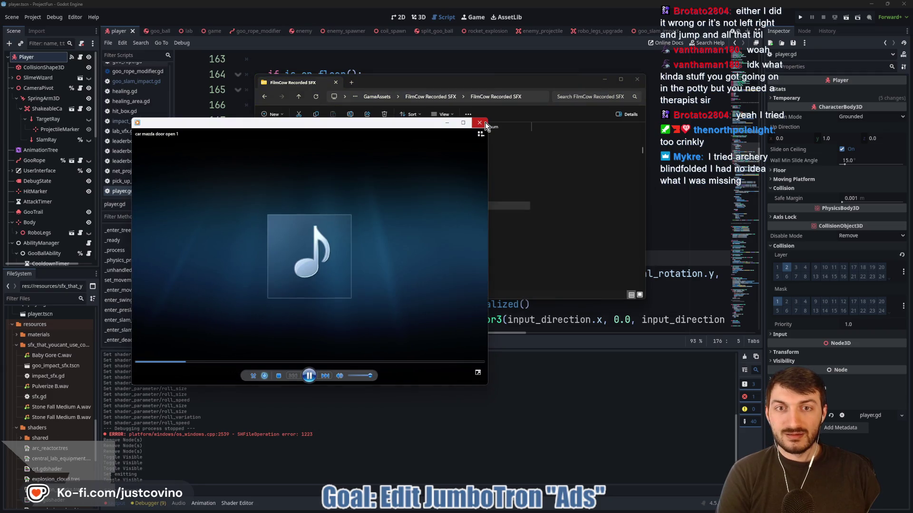
click(485, 122)
click(378, 255)
double_click(378, 256)
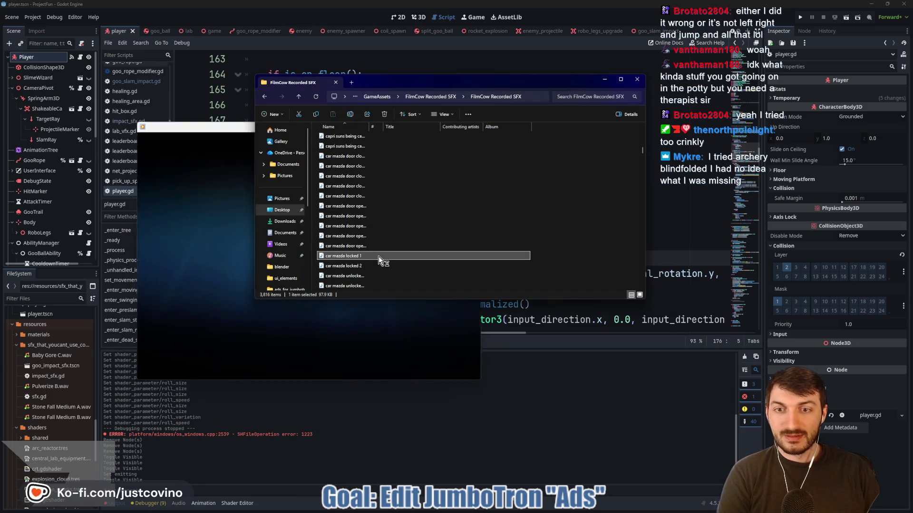
scroll(428, 224, down, 3)
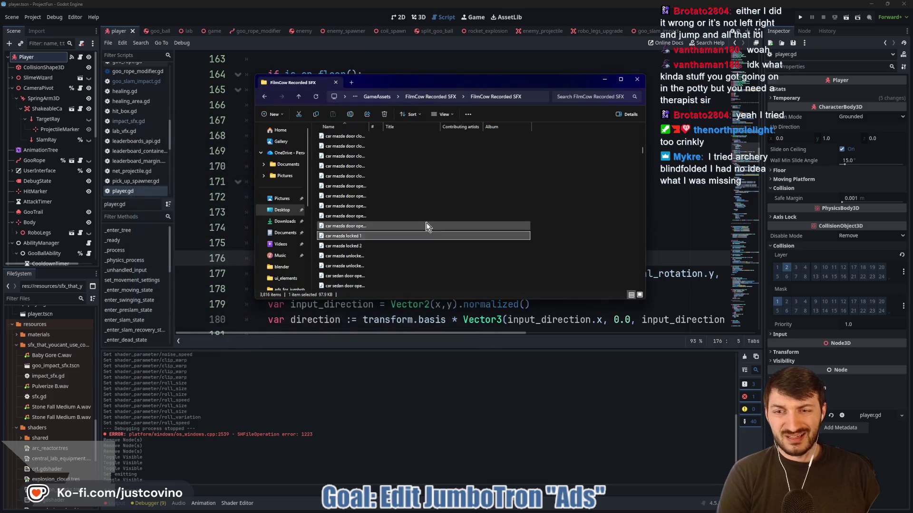
scroll(426, 224, down, 5)
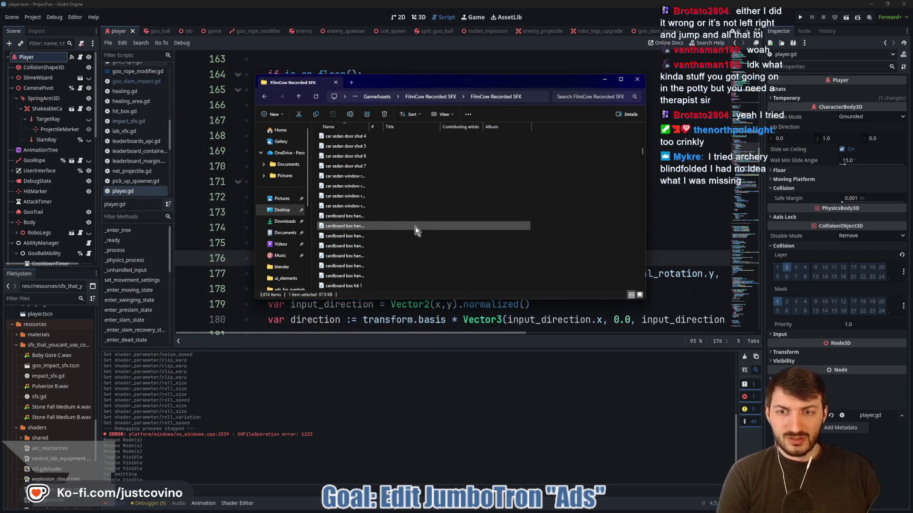
click(359, 218)
double_click(360, 217)
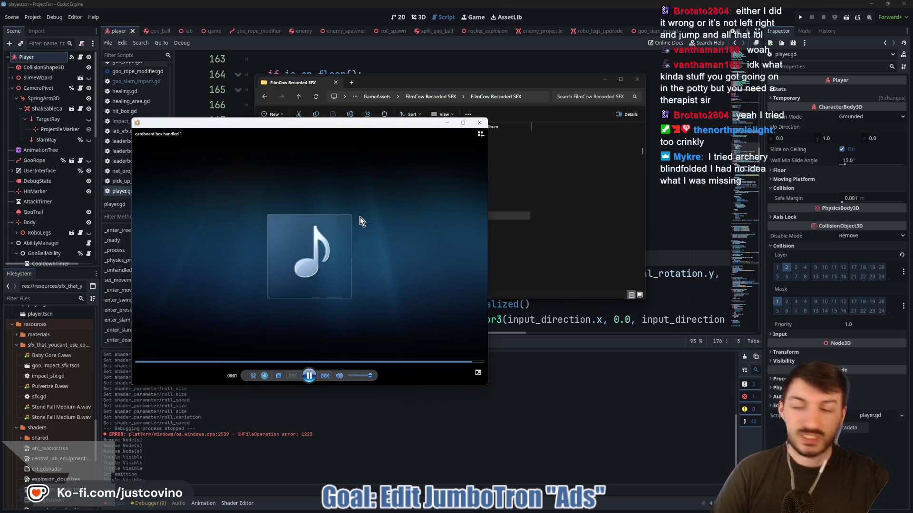
click(480, 122)
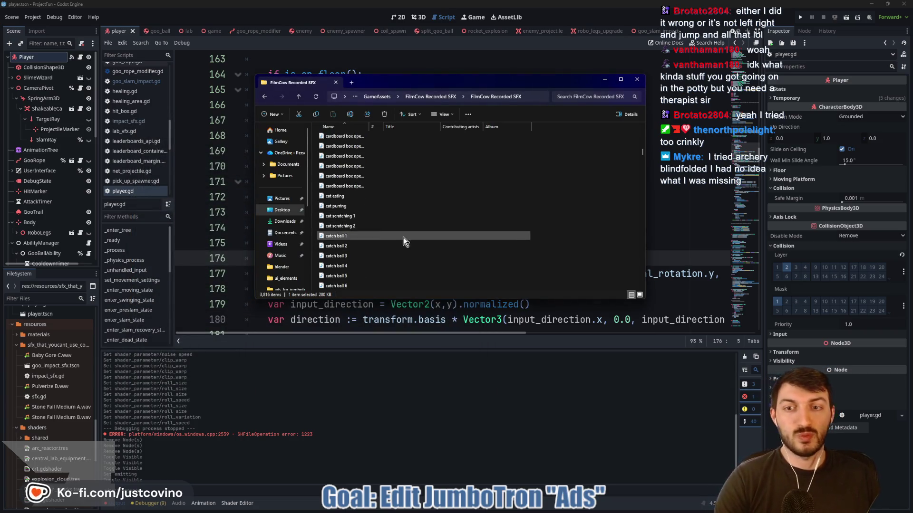
click(357, 197)
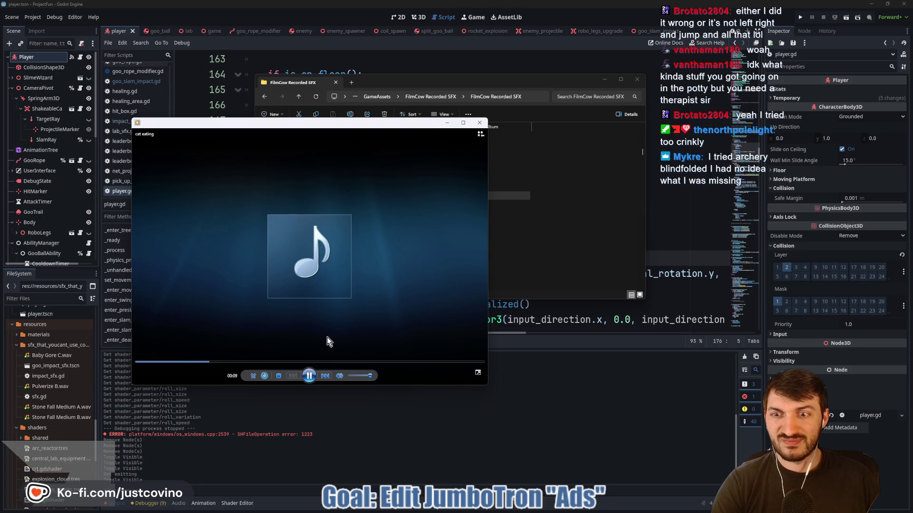
click(479, 122)
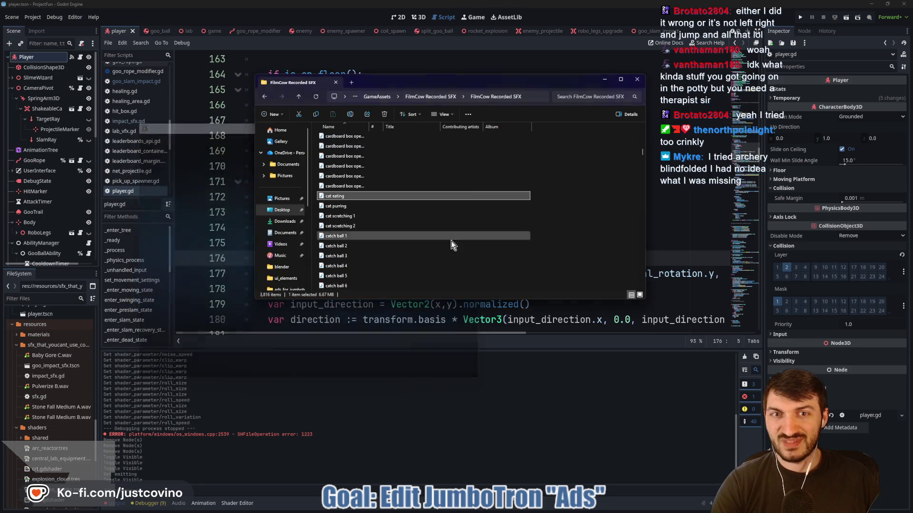
click(413, 258)
scroll(410, 259, down, 1)
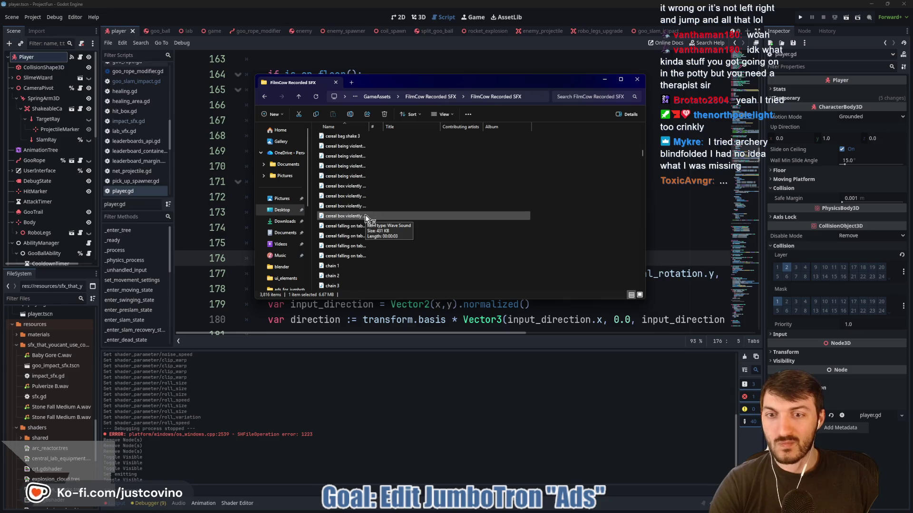
scroll(351, 238, down, 4)
double_click(350, 237)
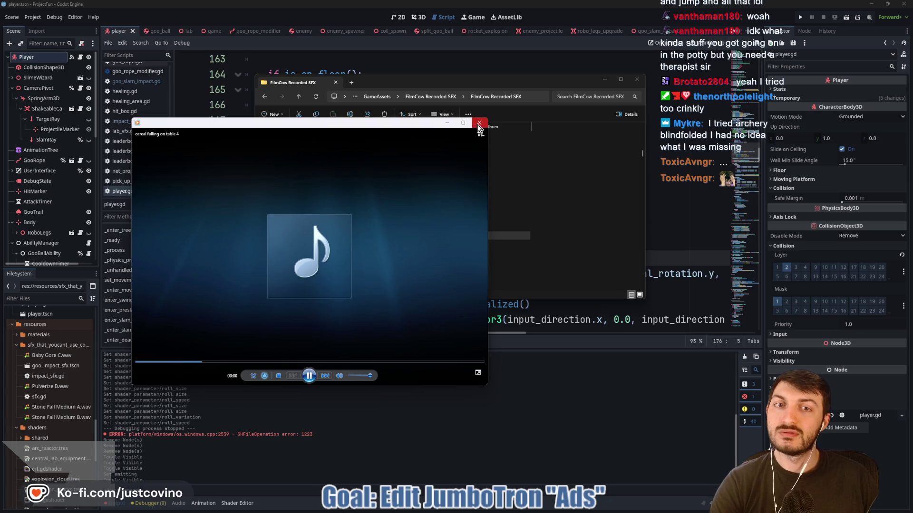
click(479, 124)
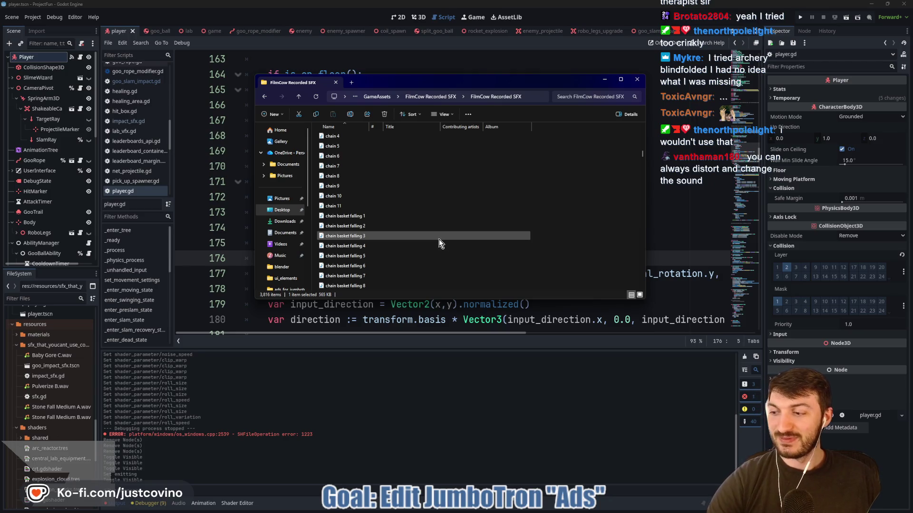
scroll(438, 238, down, 1)
click(437, 230)
scroll(381, 221, down, 4)
scroll(375, 209, down, 8)
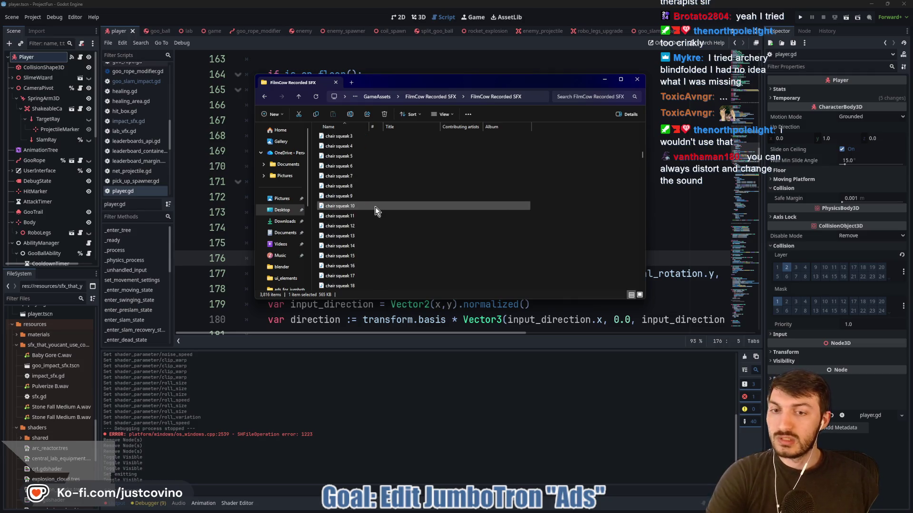
double_click(347, 178)
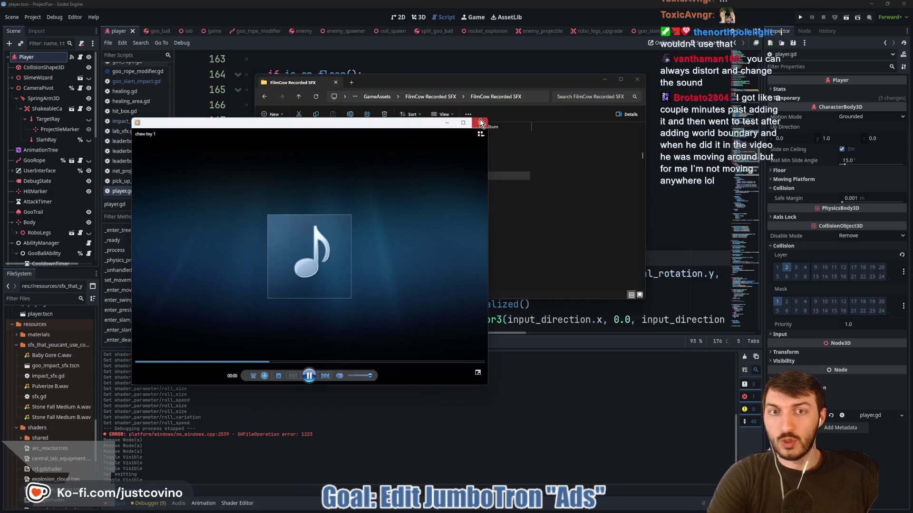
click(479, 127)
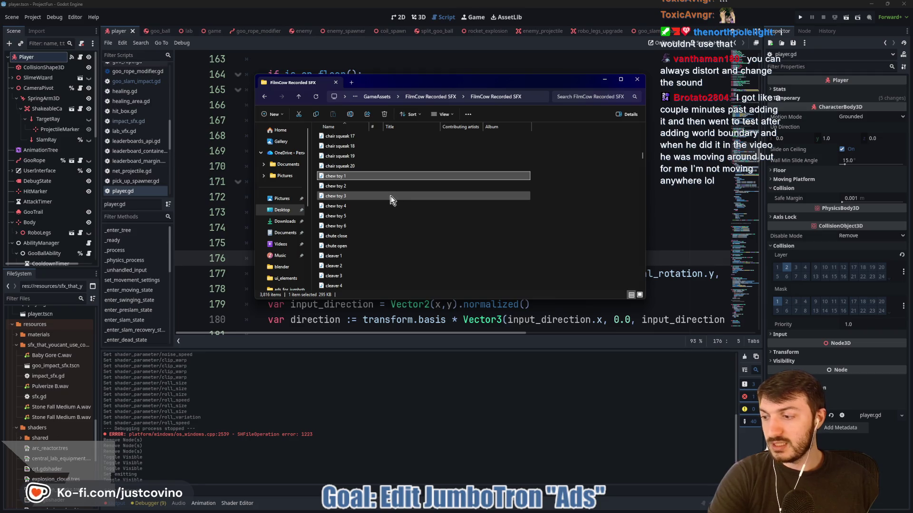
scroll(390, 196, down, 4)
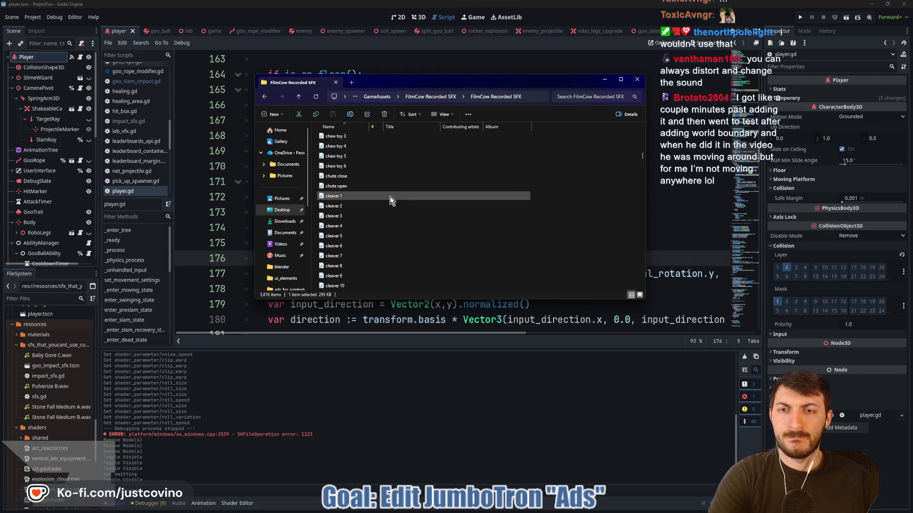
scroll(389, 200, down, 3)
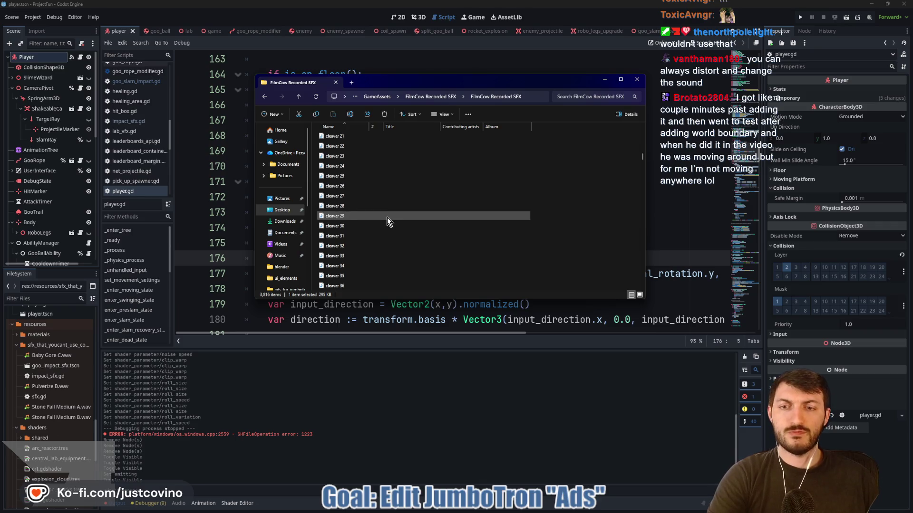
scroll(387, 218, down, 8)
double_click(359, 248)
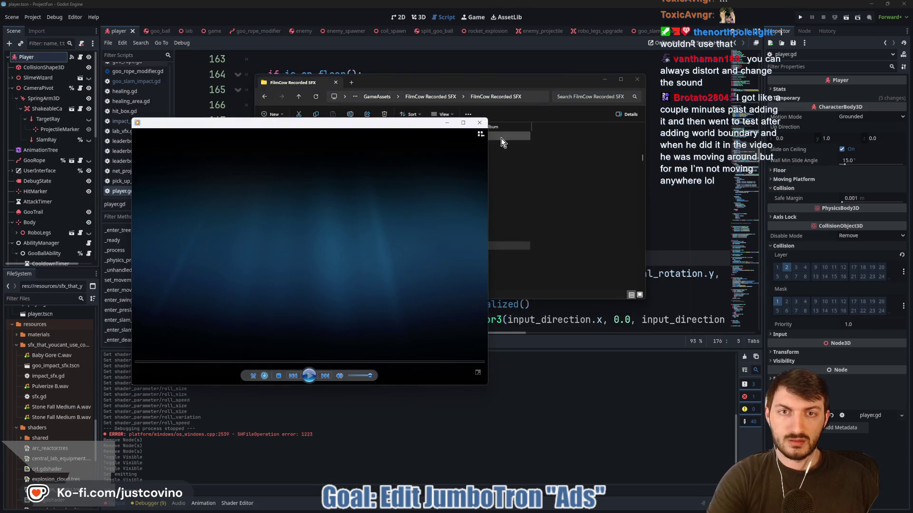
click(479, 122)
scroll(422, 228, down, 4)
scroll(357, 245, down, 5)
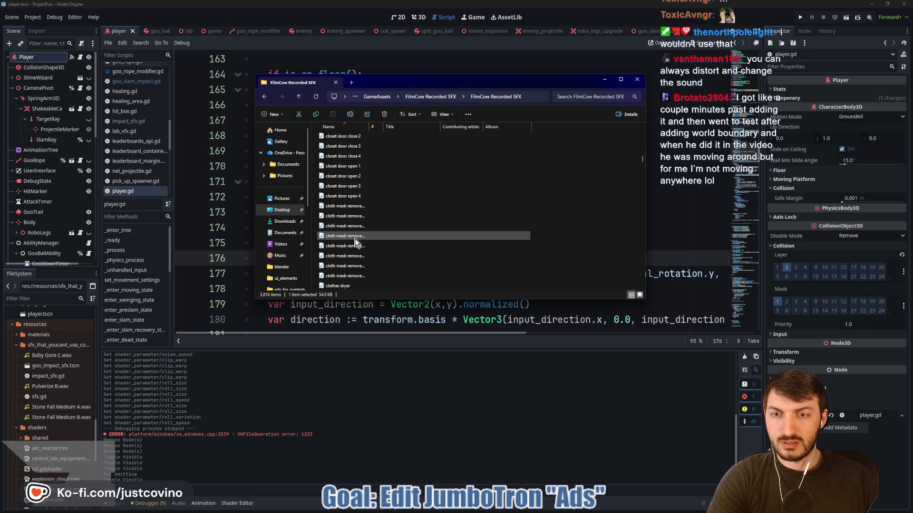
double_click(357, 208)
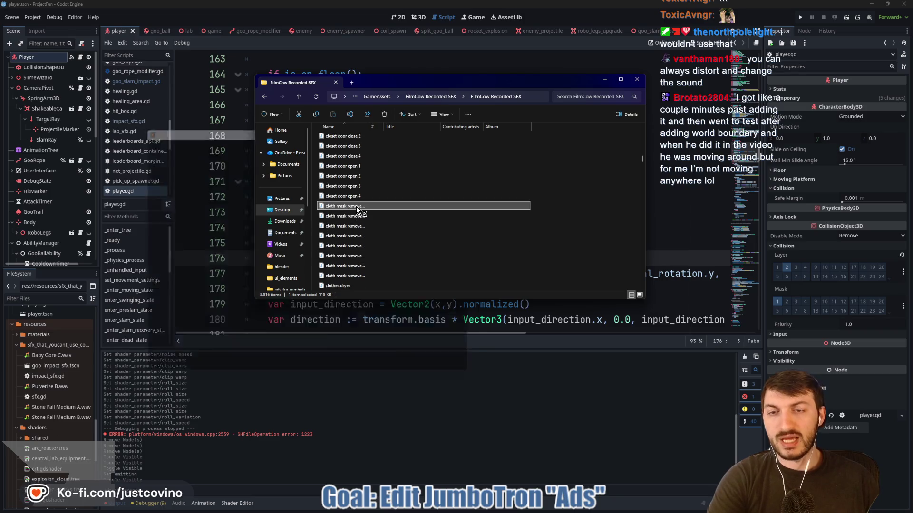
click(479, 124)
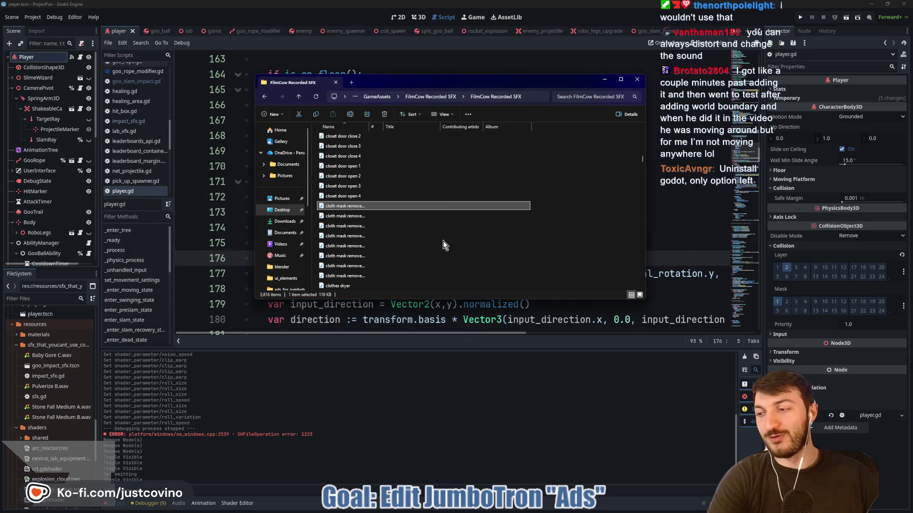
scroll(447, 241, down, 1)
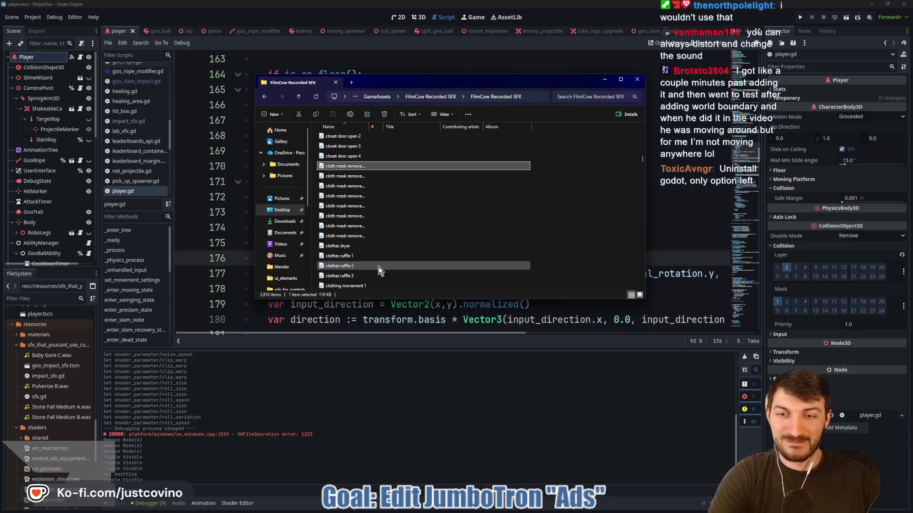
scroll(367, 249, down, 5)
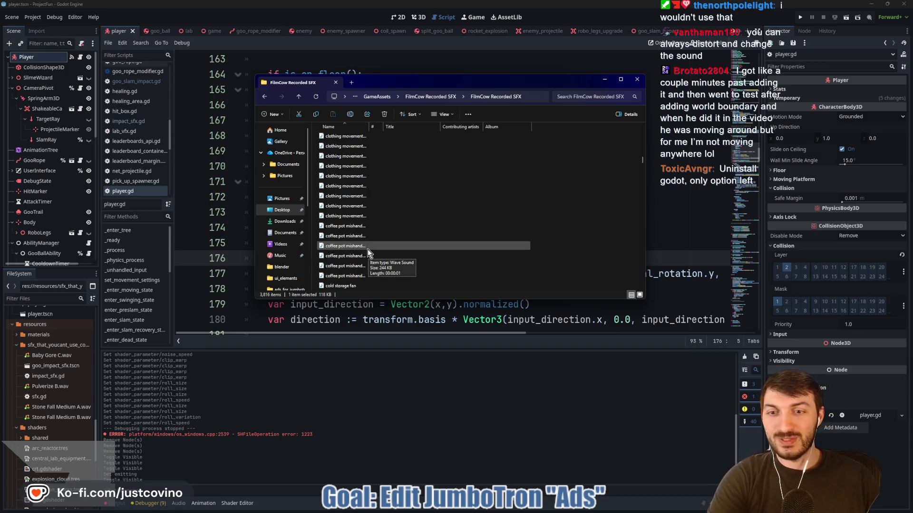
scroll(373, 233, down, 2)
double_click(375, 230)
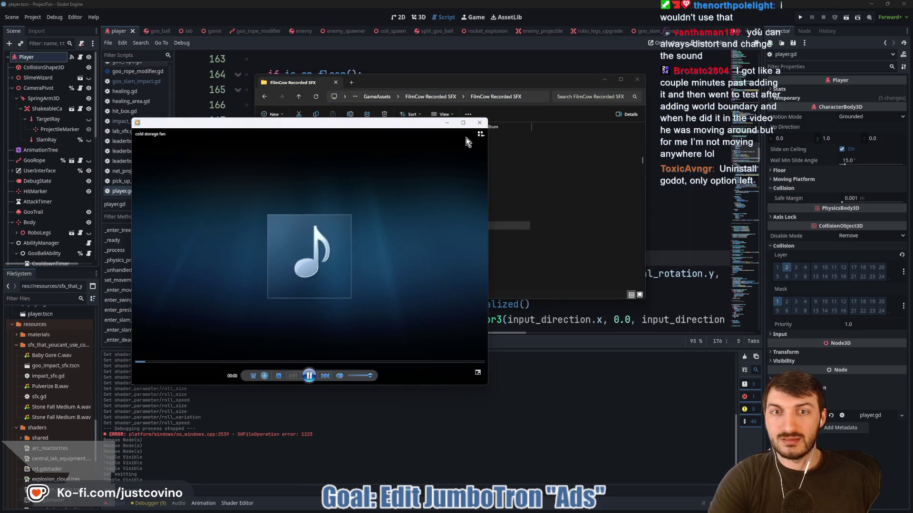
click(479, 123)
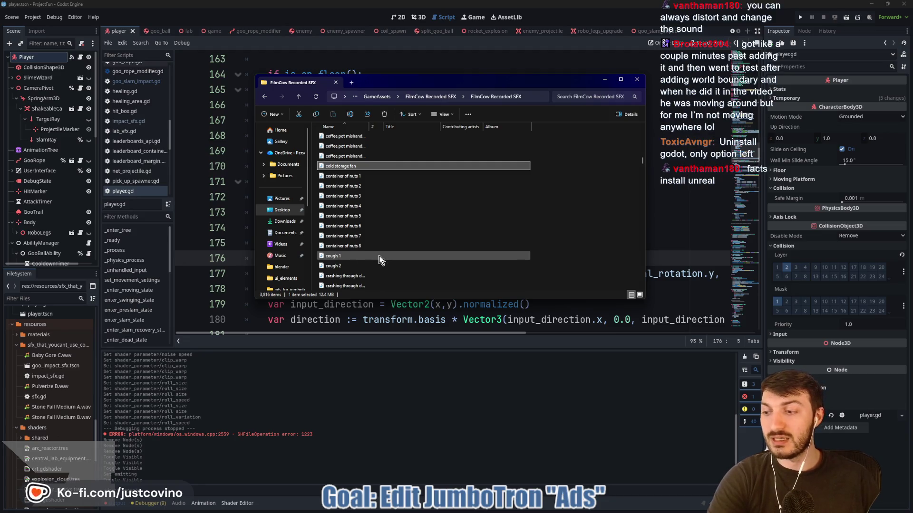
double_click(381, 259)
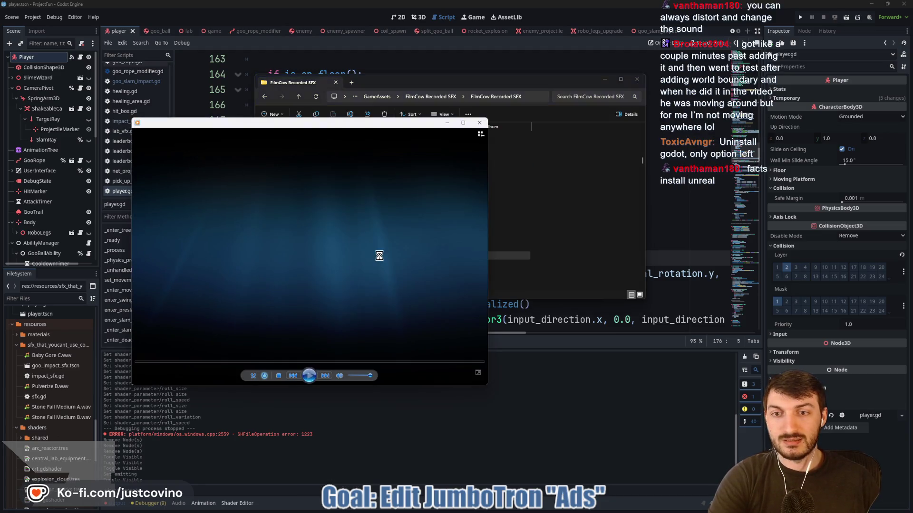
click(480, 122)
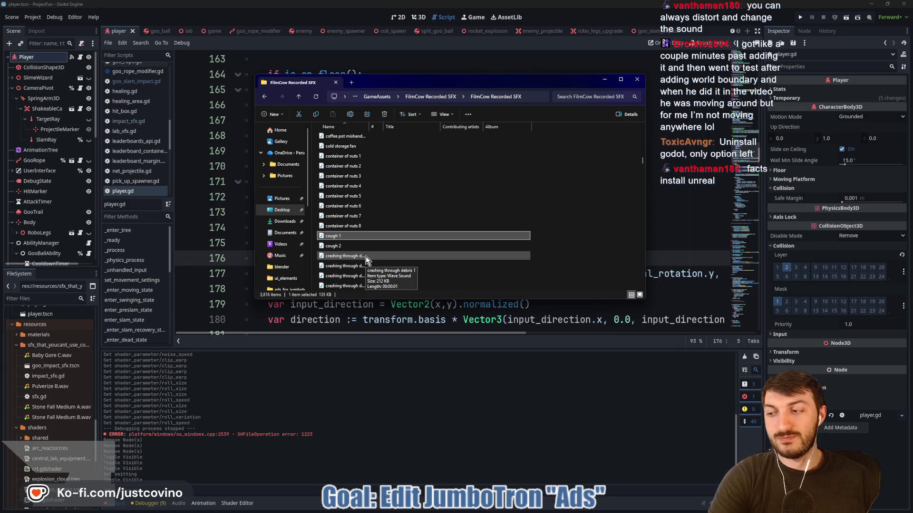
scroll(366, 256, down, 3)
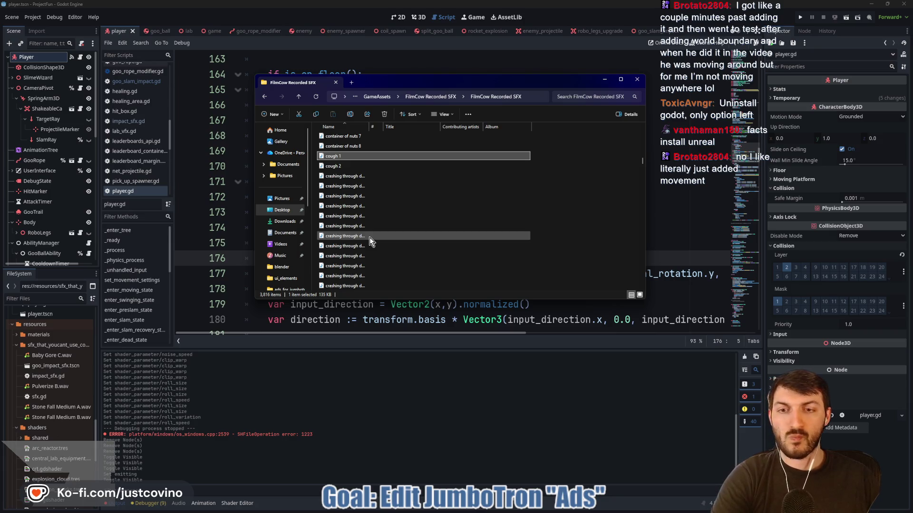
scroll(369, 238, down, 5)
scroll(370, 237, down, 3)
scroll(369, 238, down, 3)
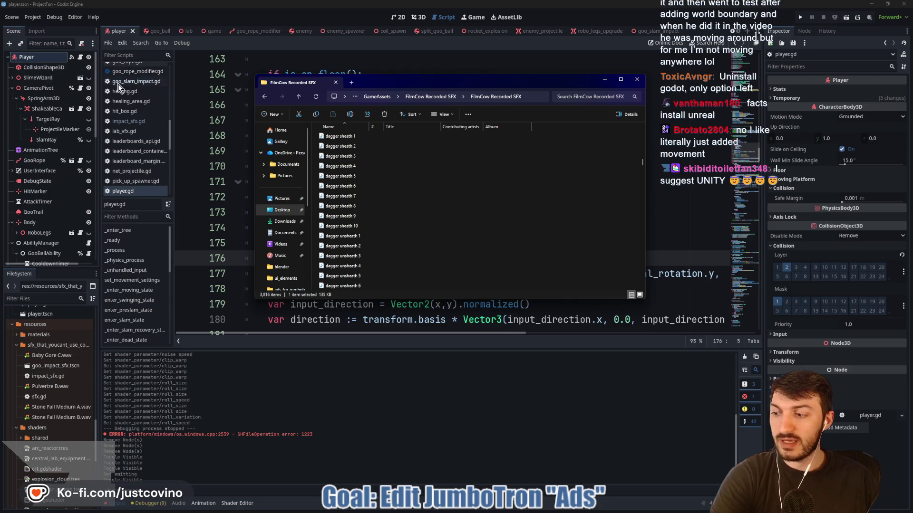
scroll(376, 248, down, 1)
scroll(377, 245, down, 2)
double_click(349, 236)
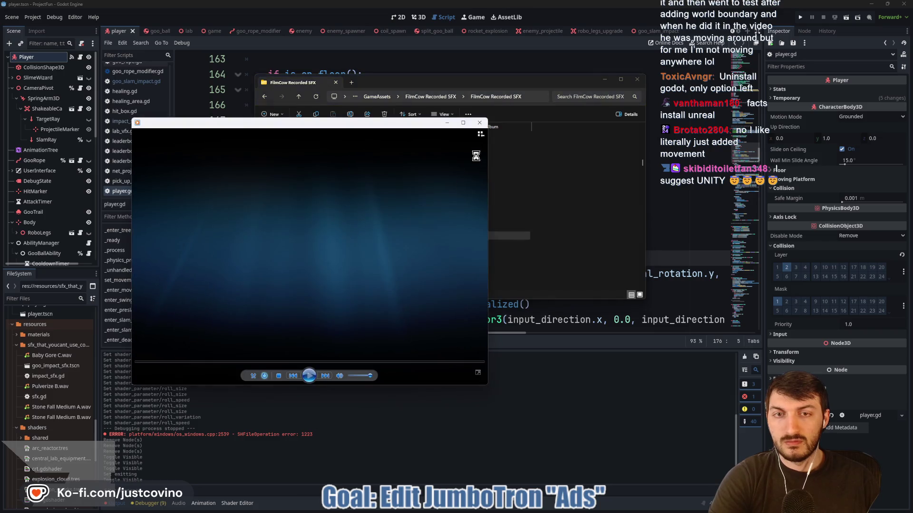
double_click(352, 275)
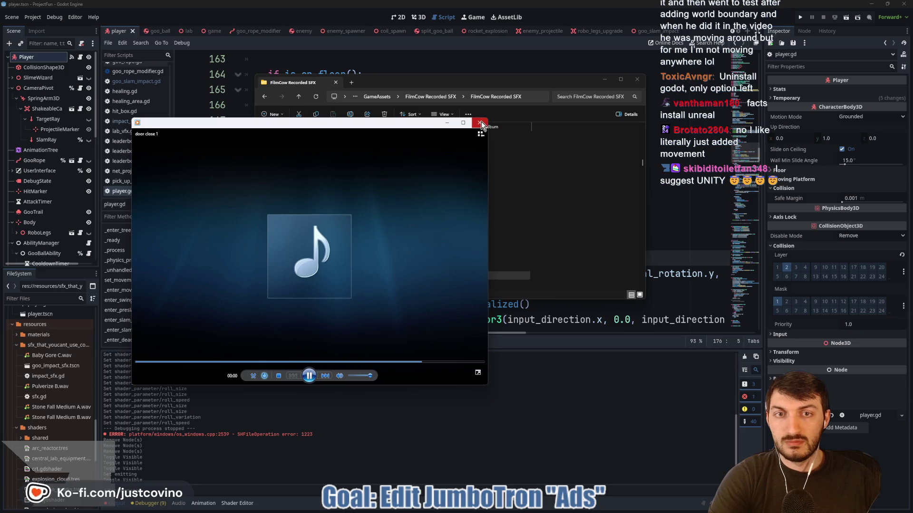
click(481, 122)
scroll(360, 204, down, 10)
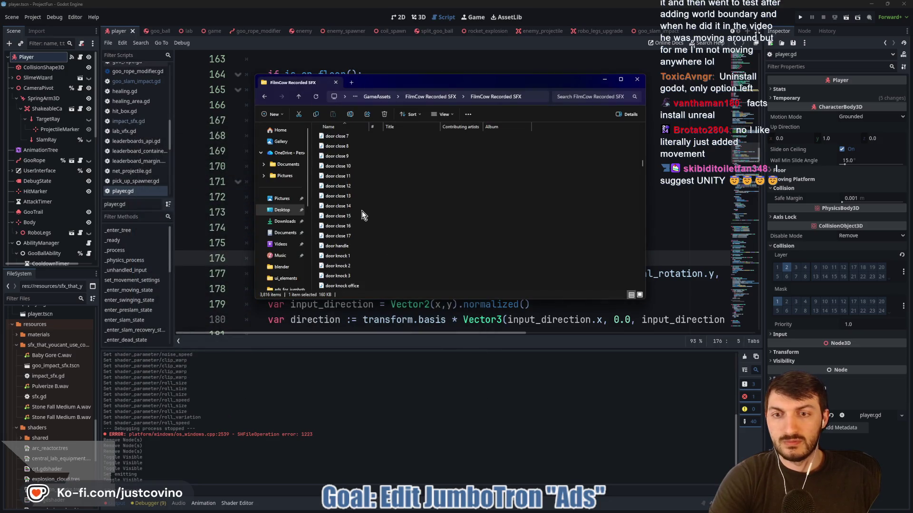
scroll(361, 211, down, 4)
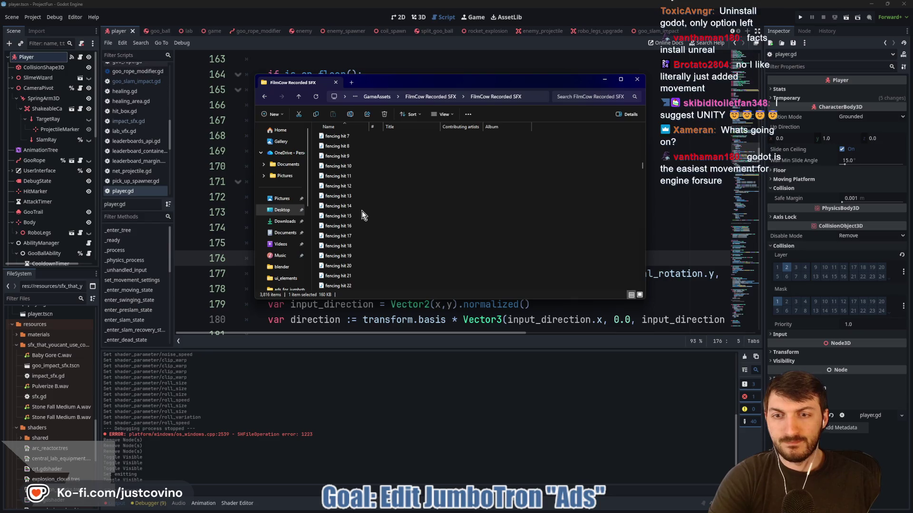
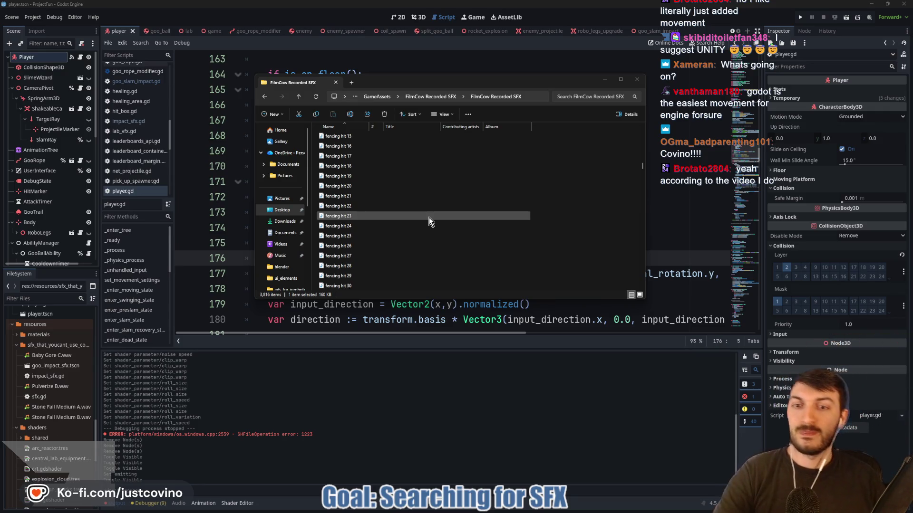
- Preview the Baby Gore C and Pulverize B sound files in the Inspector
scroll(429, 217, down, 4)
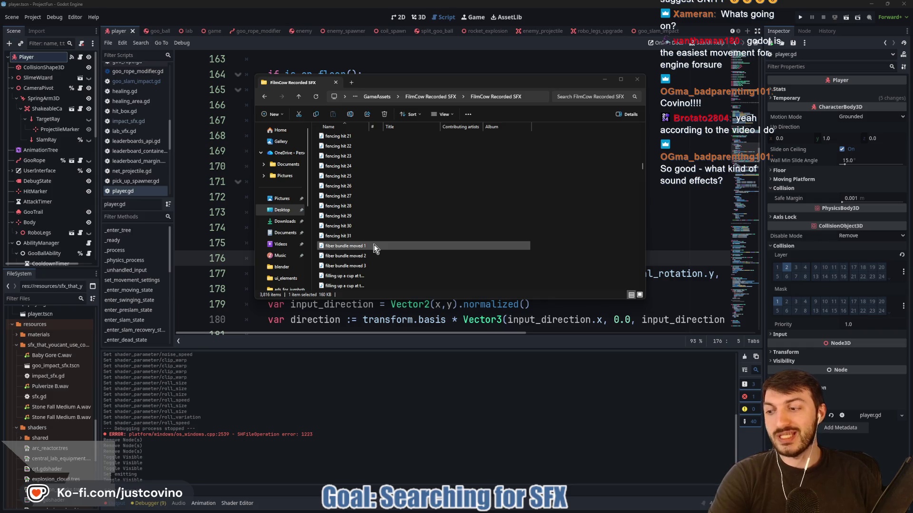
click(57, 358)
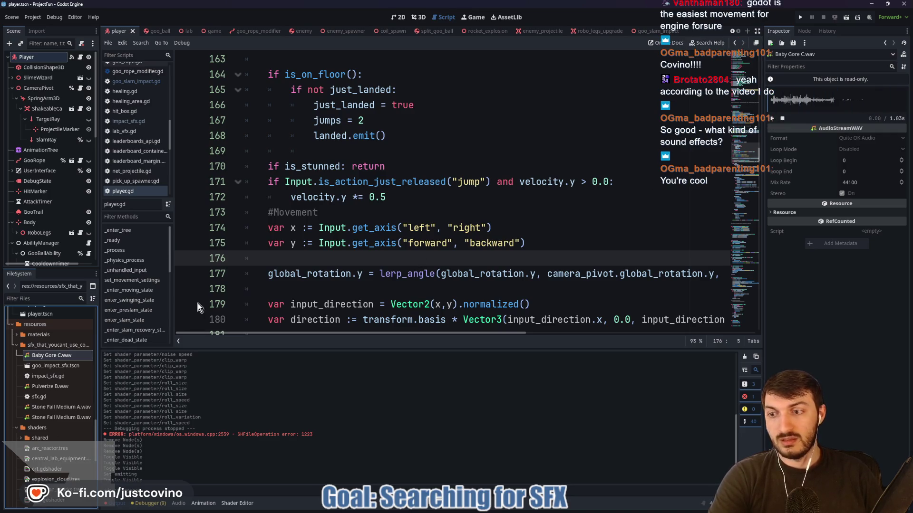
click(49, 388)
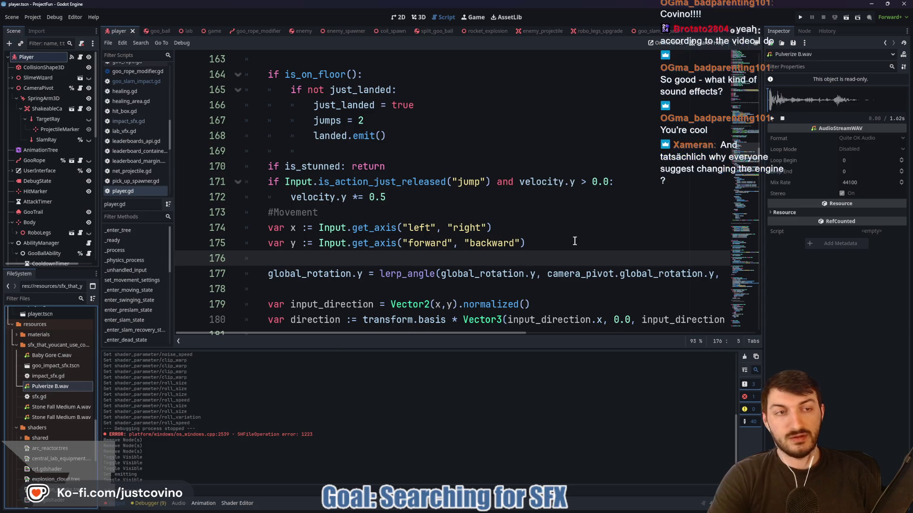
click(774, 119)
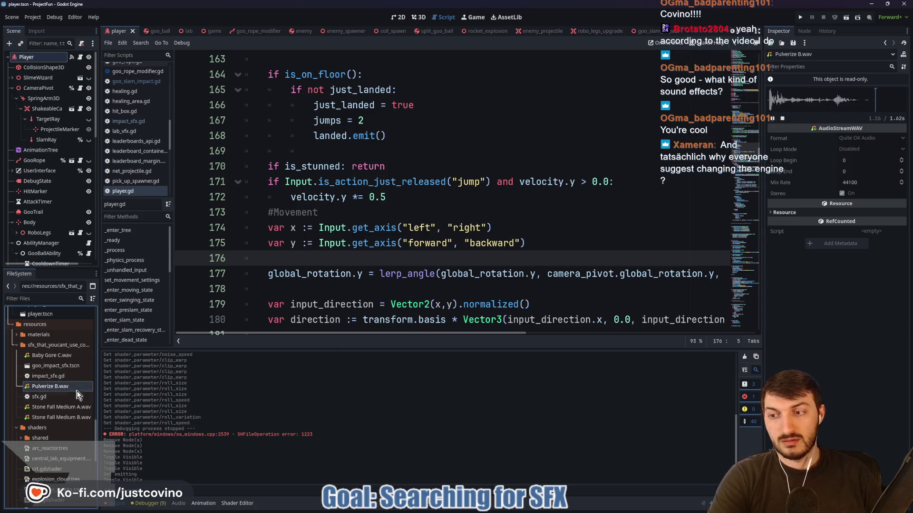
- Delete both Stone Fall Medium sound files from the project
click(52, 417)
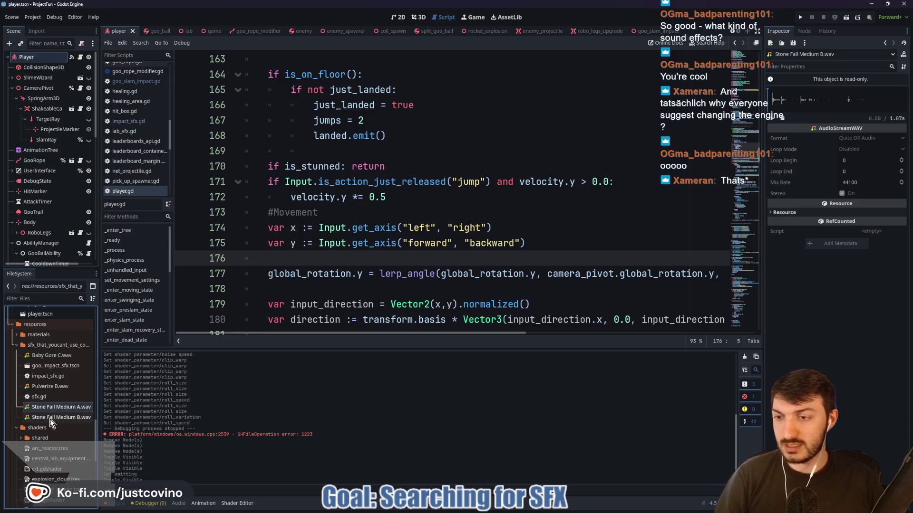
key(Delete)
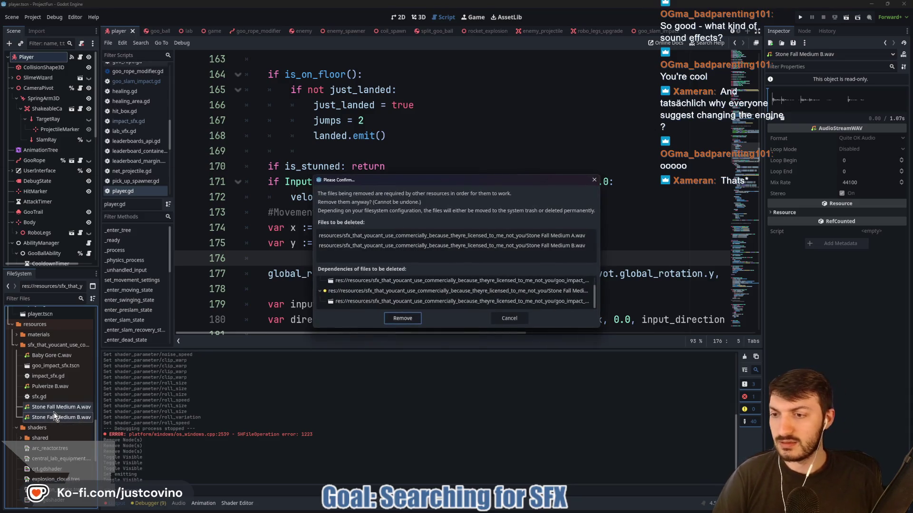
click(402, 318)
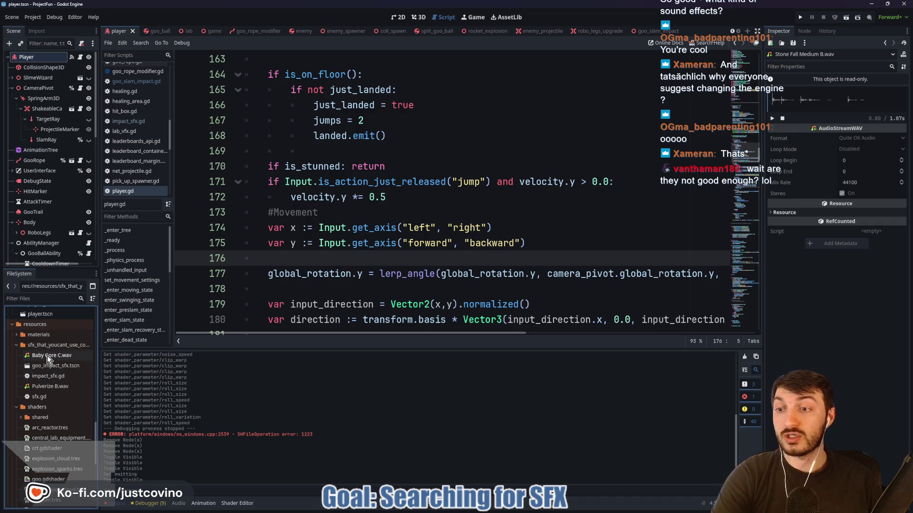
- Bring the FilmCow Recorded SFX folder window to the front
click(495, 509)
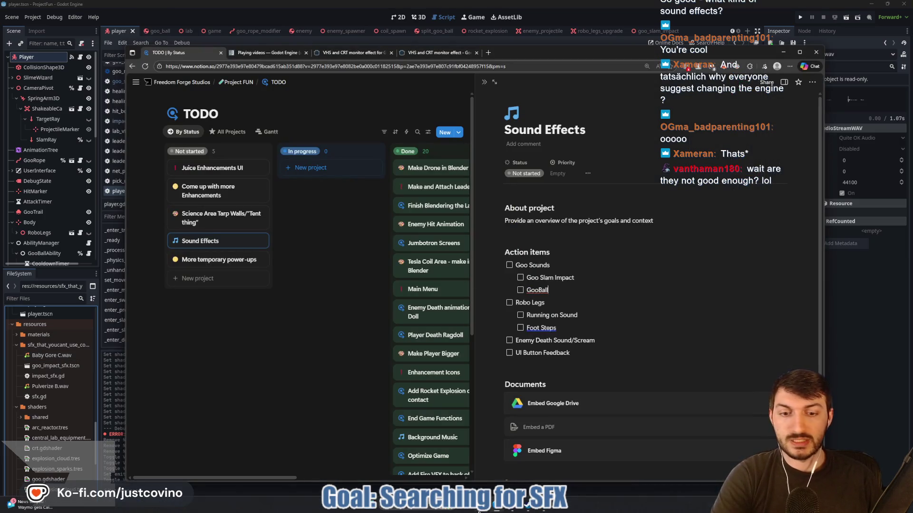
mouse_move(481, 510)
click(518, 468)
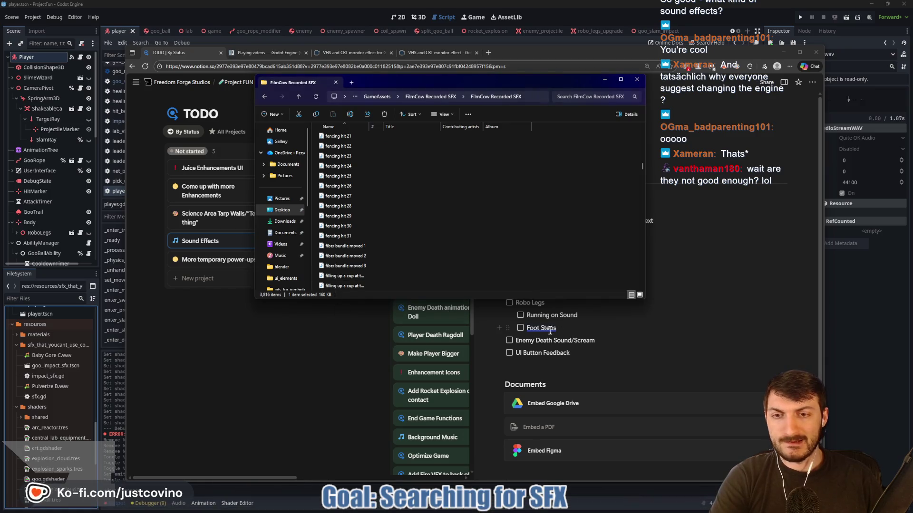
click(382, 247)
scroll(381, 250, down, 9)
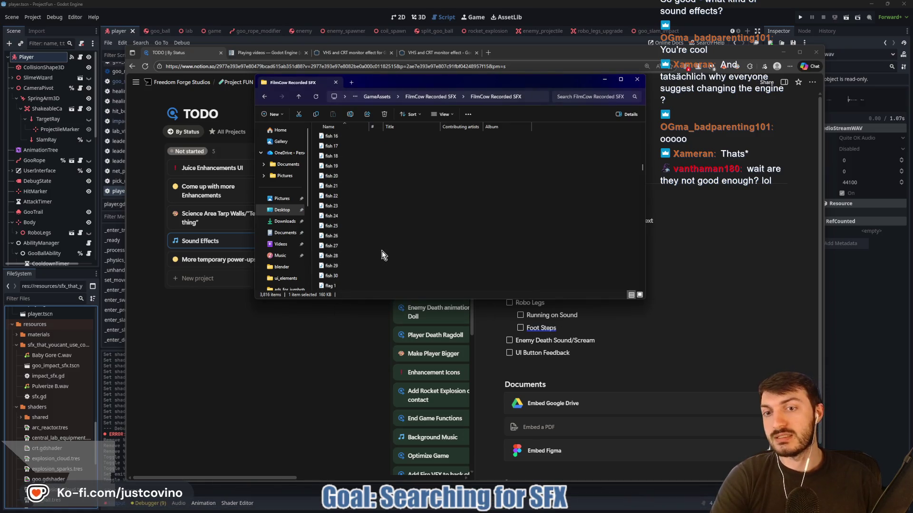
scroll(350, 252, up, 3)
scroll(349, 209, up, 3)
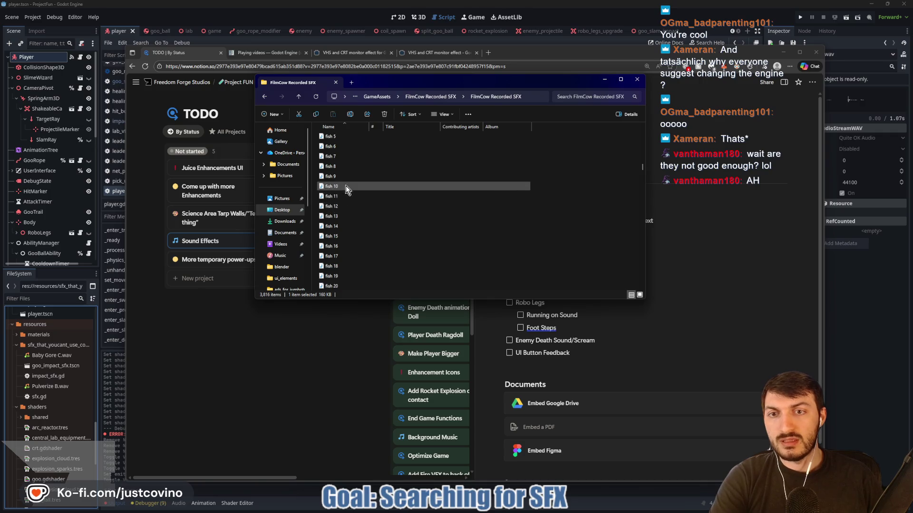
- Play the fish 1 and fingers flicking blood clips, then close the media player
click(345, 195)
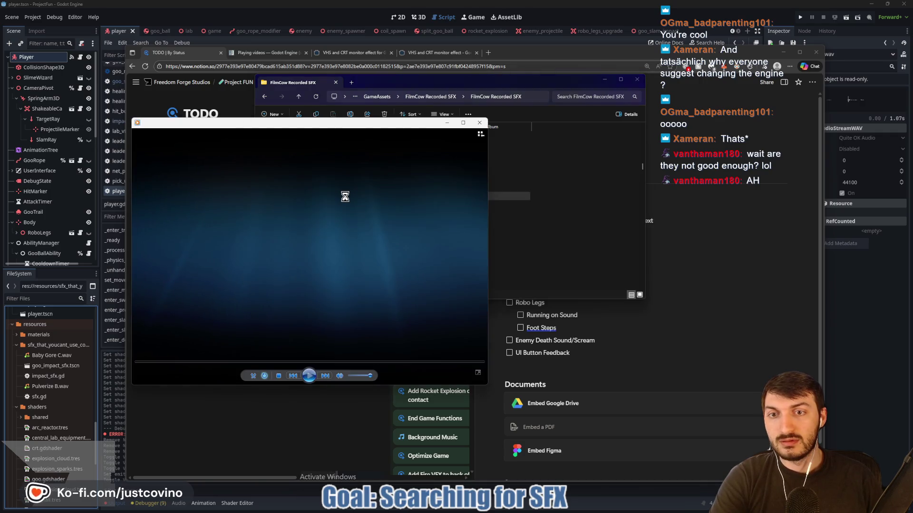
click(477, 128)
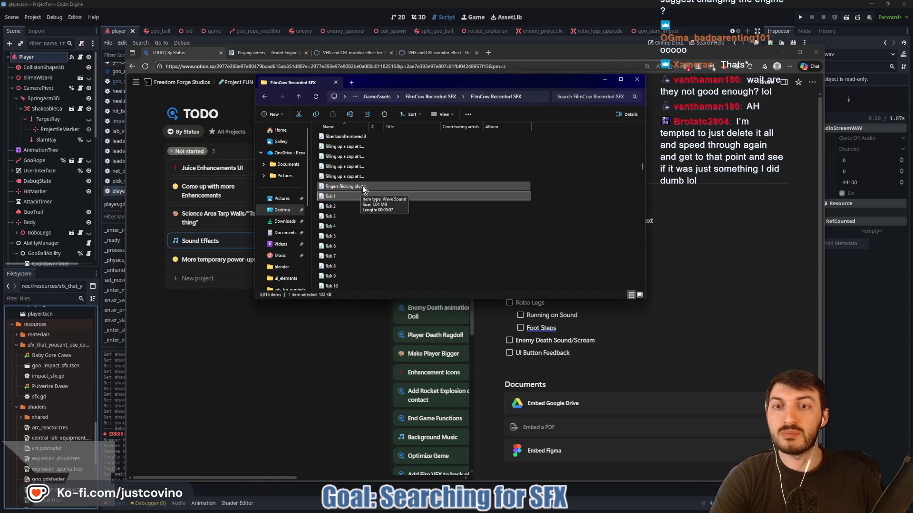
double_click(362, 186)
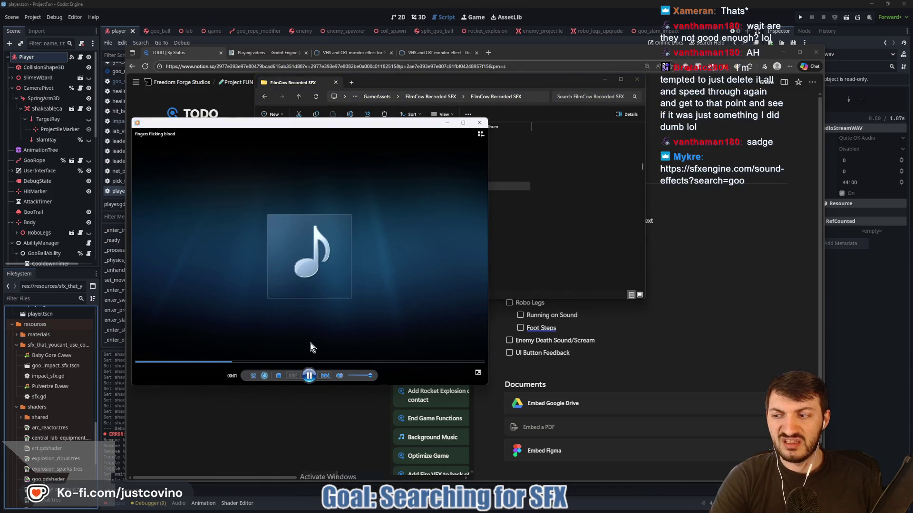
click(479, 122)
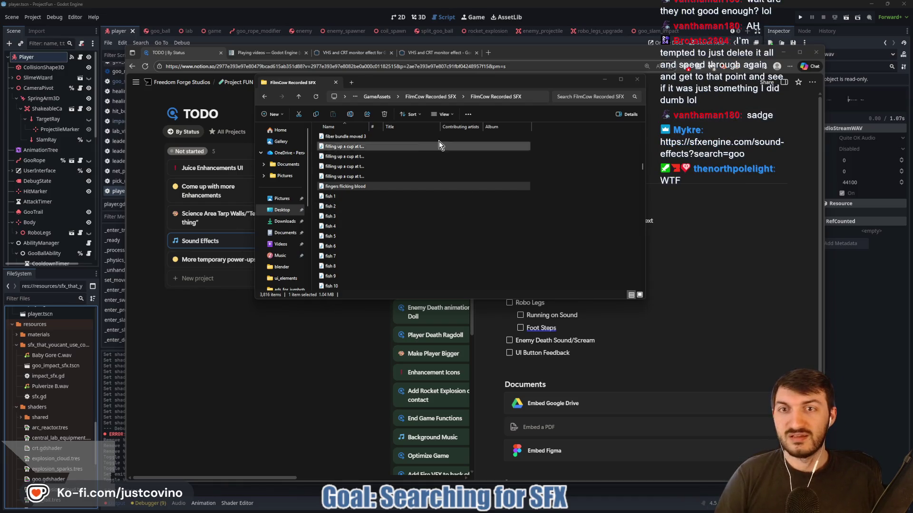
click(534, 50)
- Load the sfxengine.com goo search results in a new browser tab
click(490, 51)
text(https://sfxengine.com/sound-effects?search=goo)
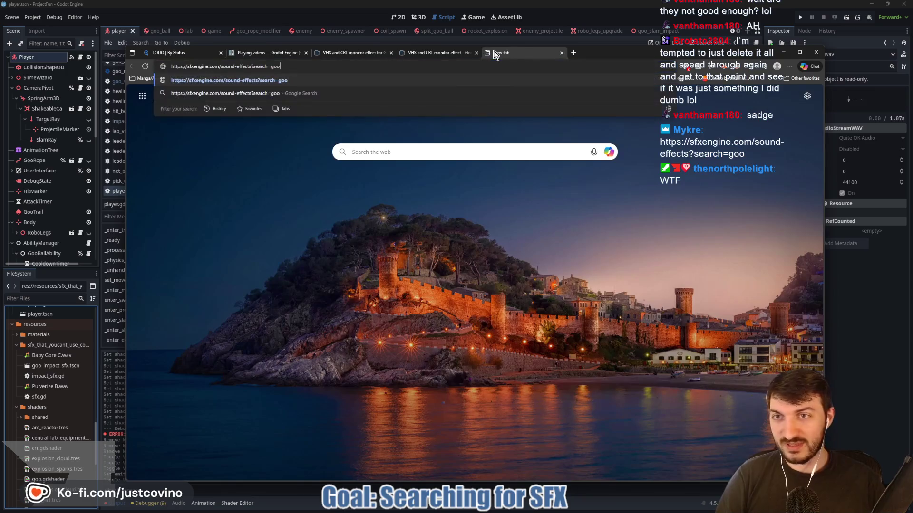
key(Return)
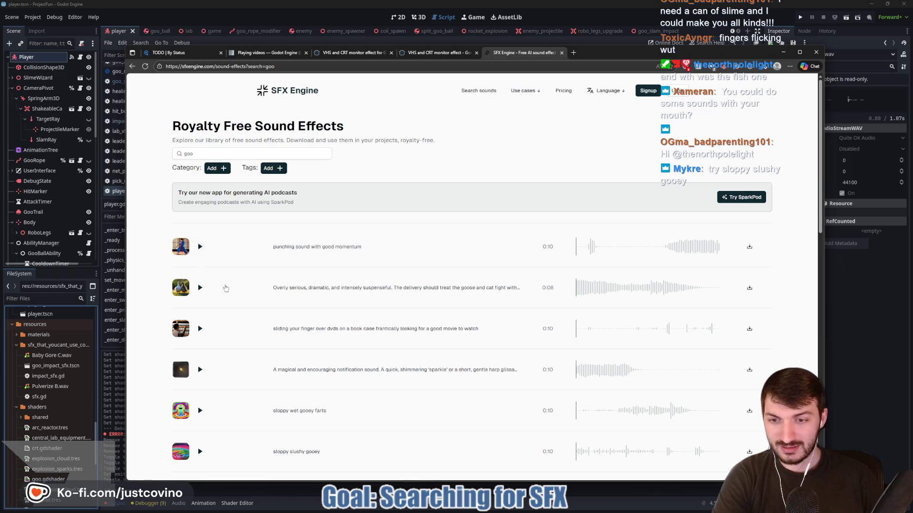
- Play, stop and replay the sloppy slushy gooey preview
scroll(228, 340, down, 3)
click(200, 334)
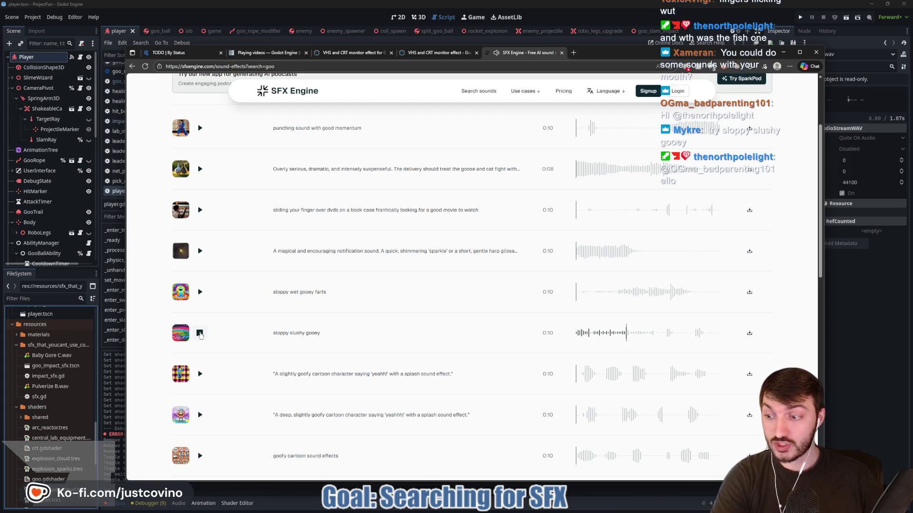
click(201, 334)
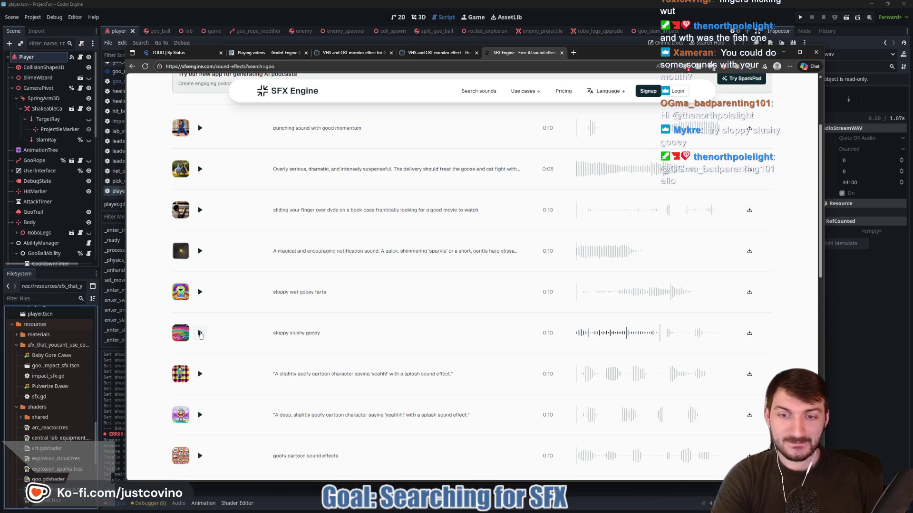
click(200, 333)
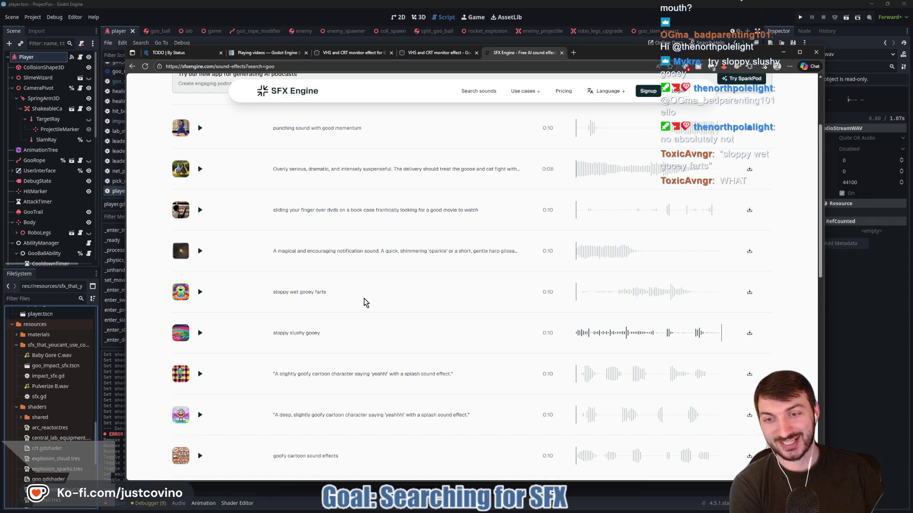
click(199, 336)
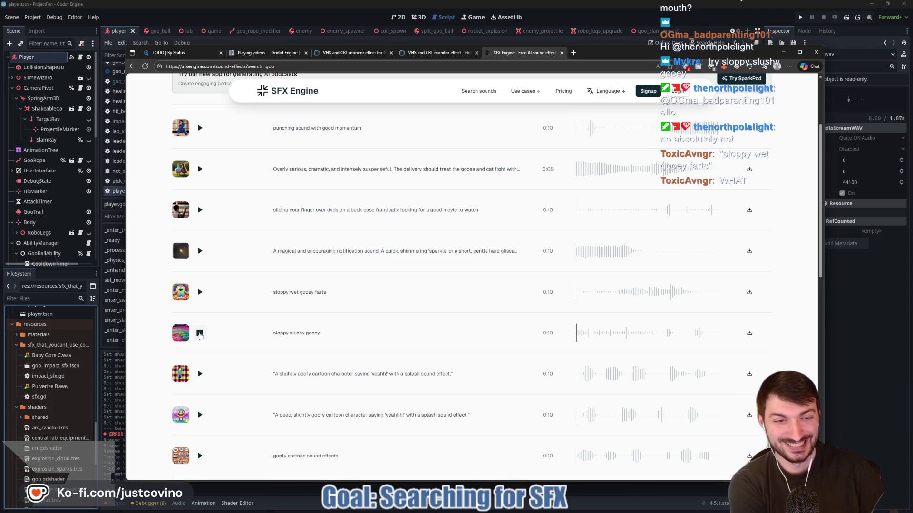
scroll(308, 322, up, 3)
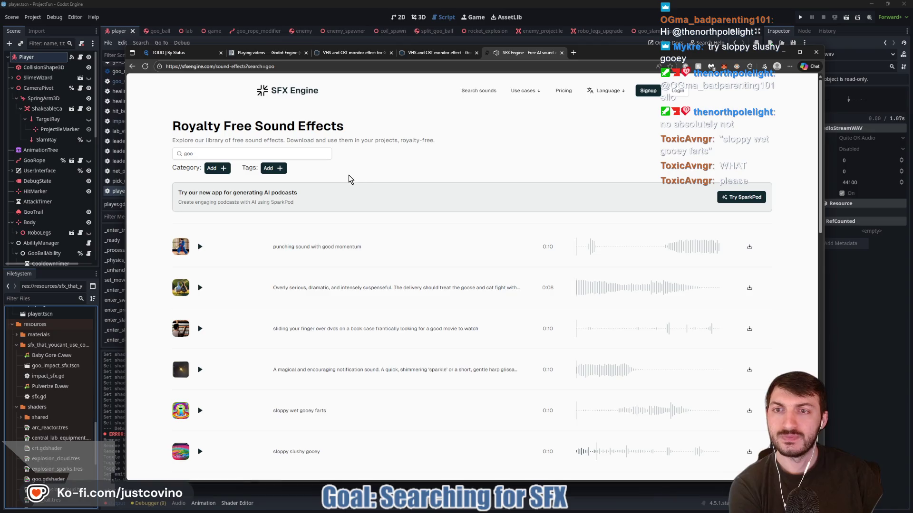
- Audition the goofy cartoon, deep goofy cartoon yeahh and slightly goofy cartoon yeahh clips
scroll(308, 190, down, 5)
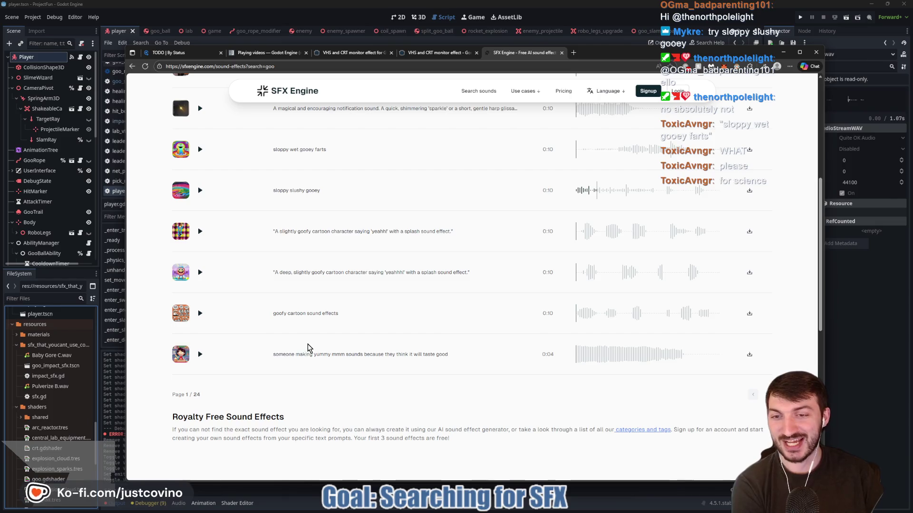
scroll(262, 340, up, 1)
click(200, 337)
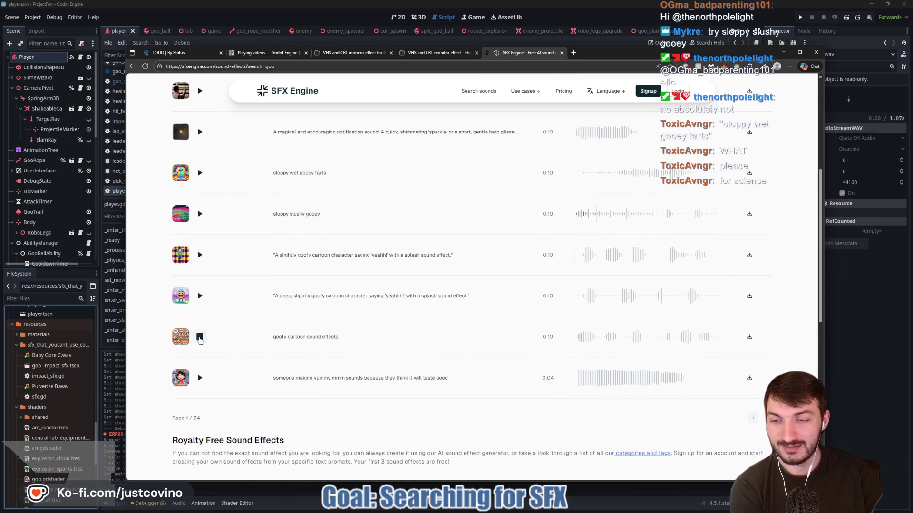
click(199, 299)
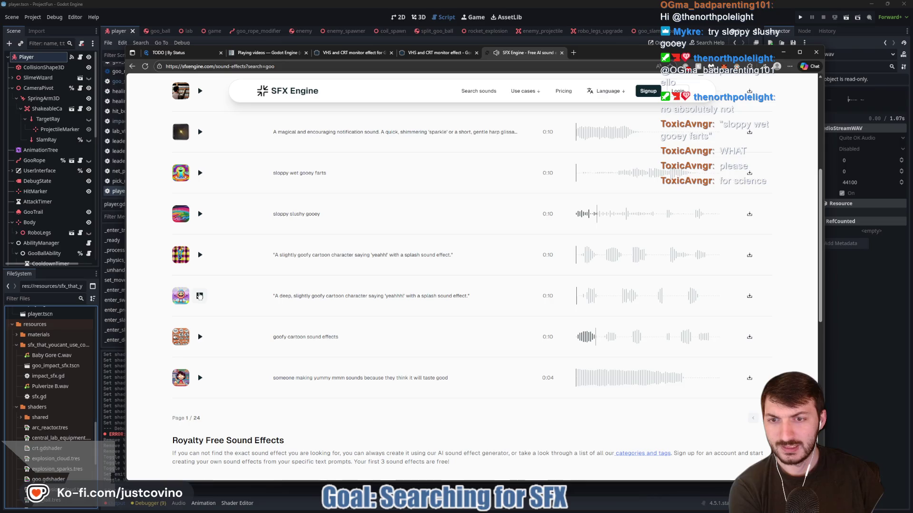
click(199, 298)
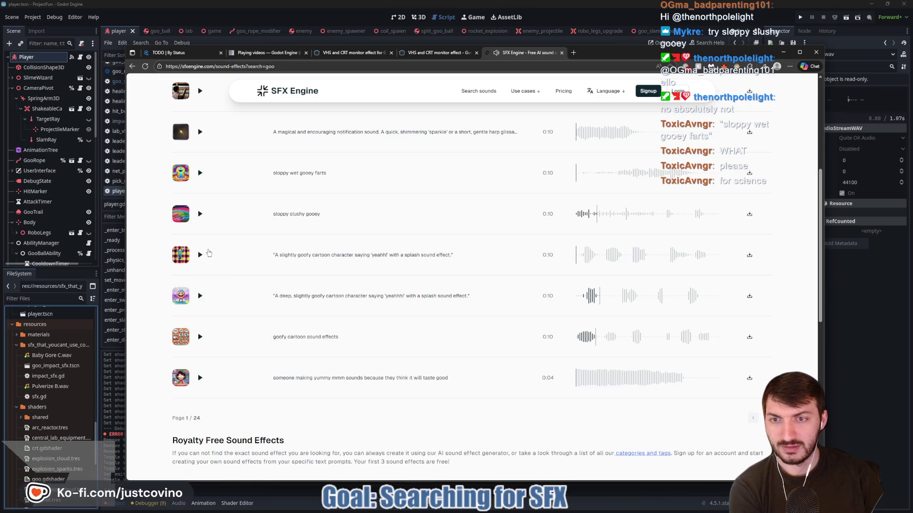
click(201, 255)
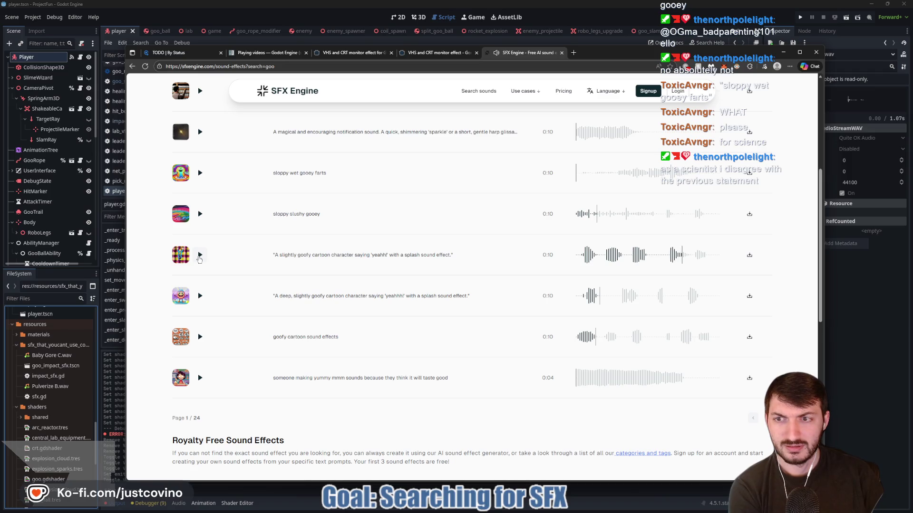
- Stop the sloppy slushy gooey preview and start downloading that clip
scroll(200, 247, up, 1)
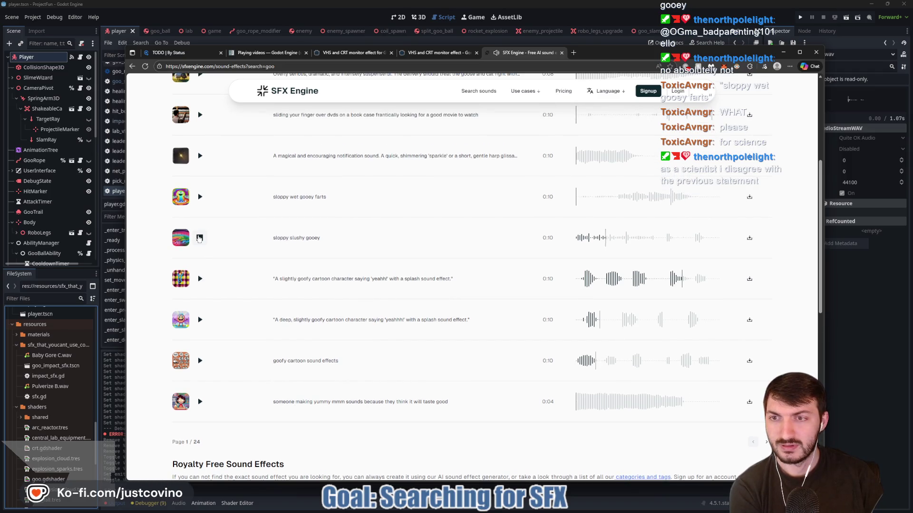
click(199, 238)
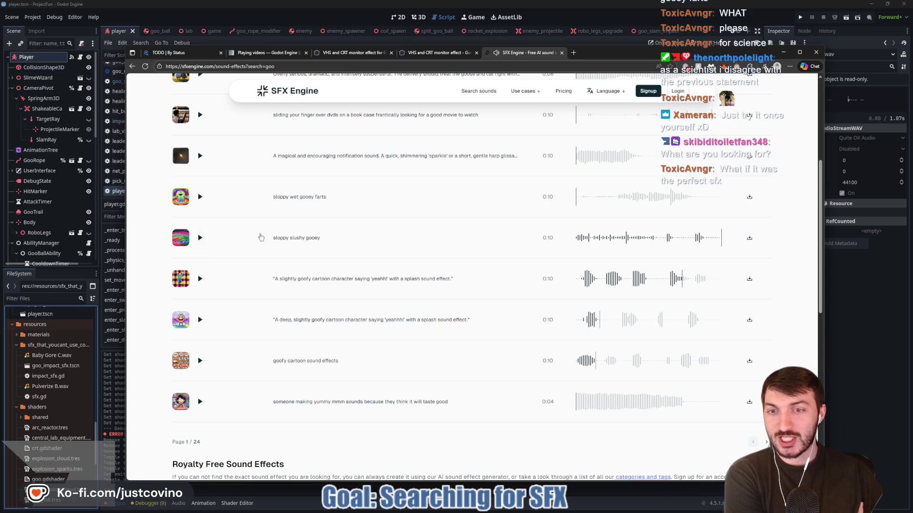
click(743, 239)
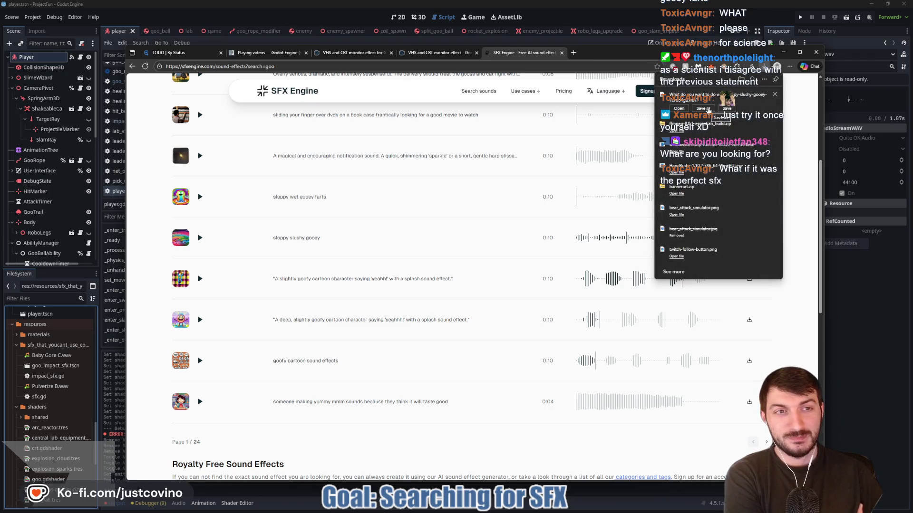
- Save the sloppy slushy gooey clip to the computer as a WAV file
click(703, 109)
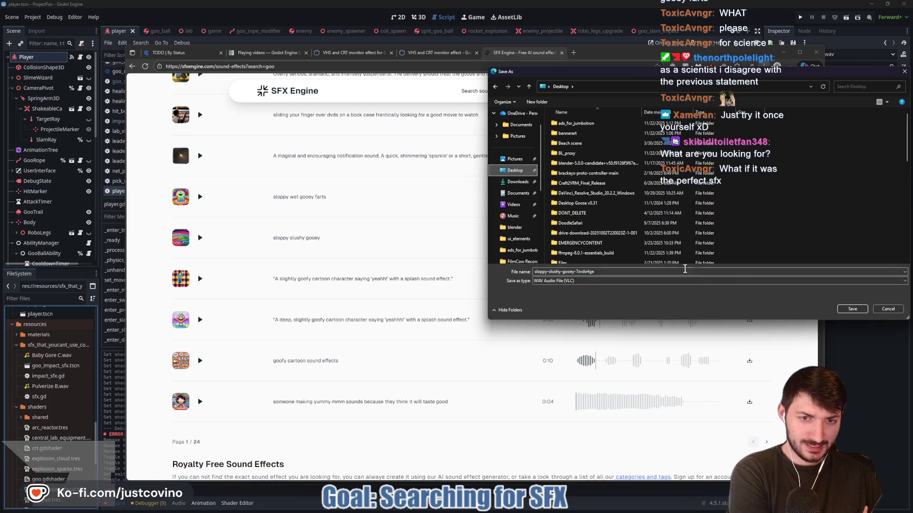
click(851, 309)
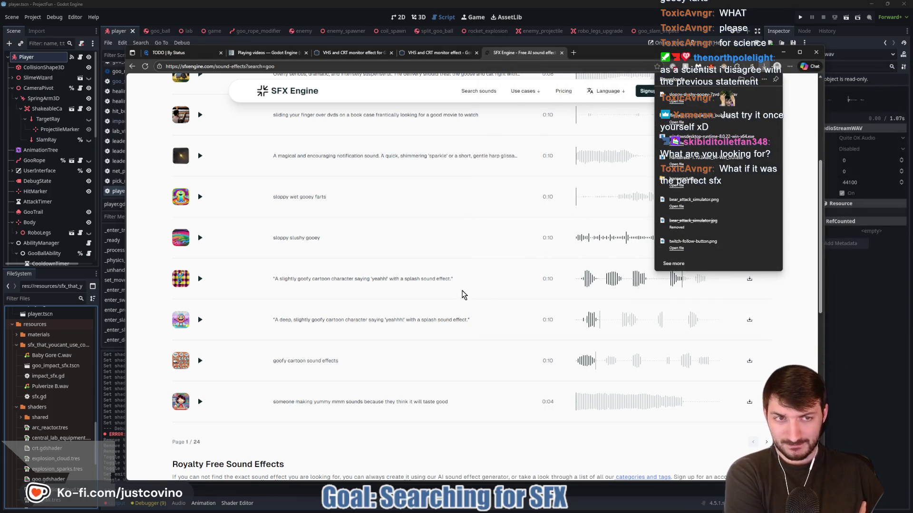
scroll(334, 247, up, 2)
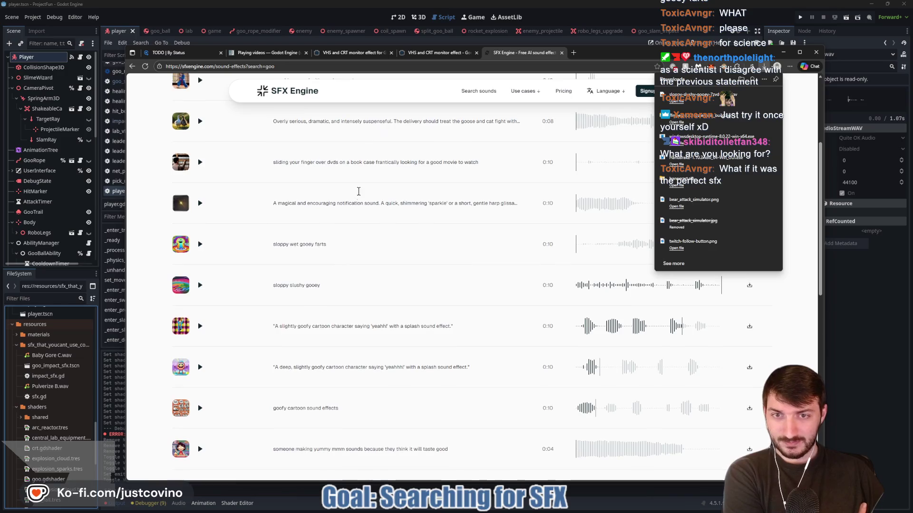
scroll(351, 214, up, 2)
- Search for slime and preview the smooth explosion, thick oil river and short splash clips
click(182, 154)
double_click(181, 155)
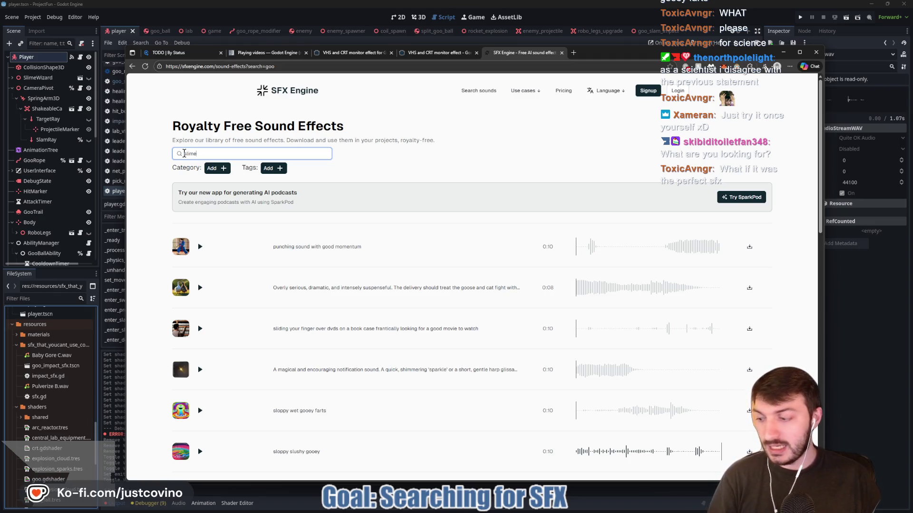
key(Return)
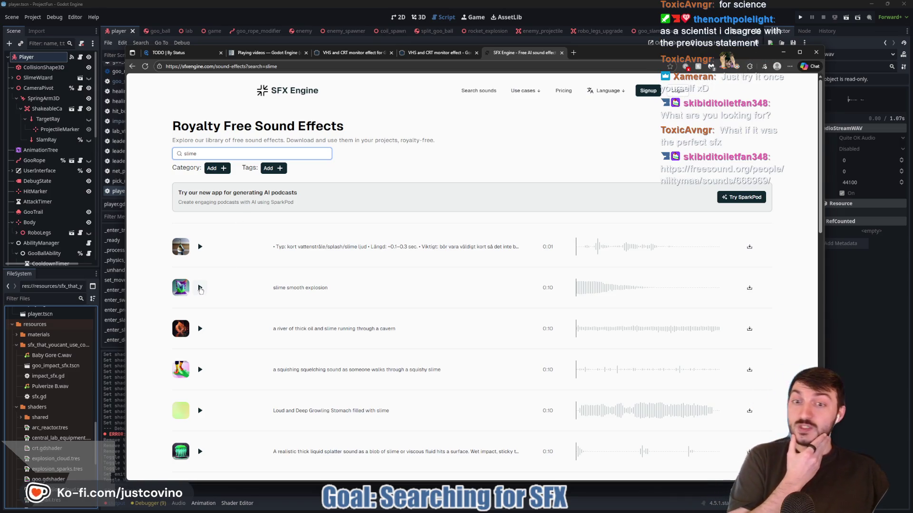
click(199, 288)
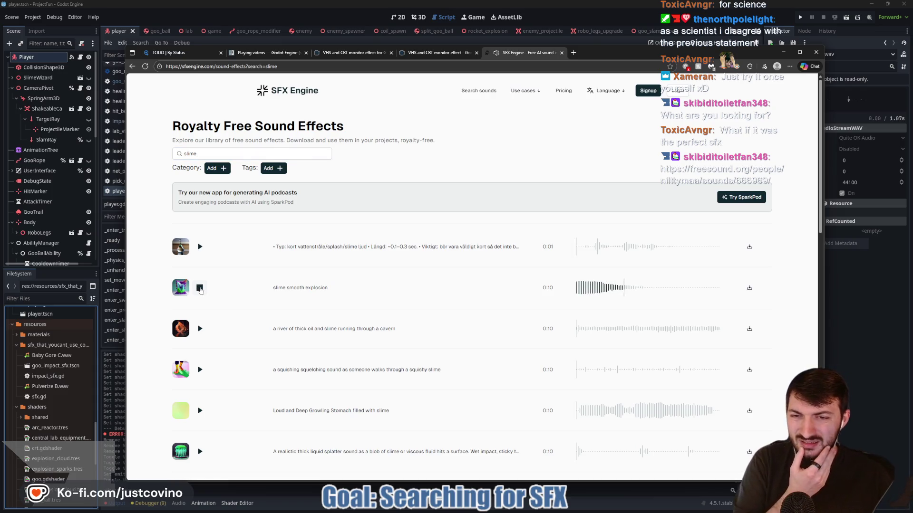
click(200, 329)
click(200, 329)
click(199, 247)
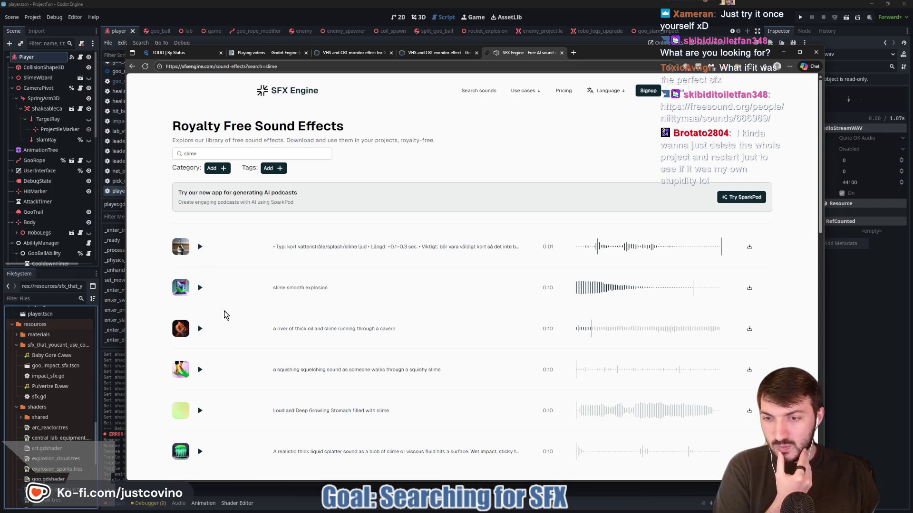
- Preview the thick liquid splatter and squishing slime footsteps clips, then return to gore results
scroll(226, 315, down, 1)
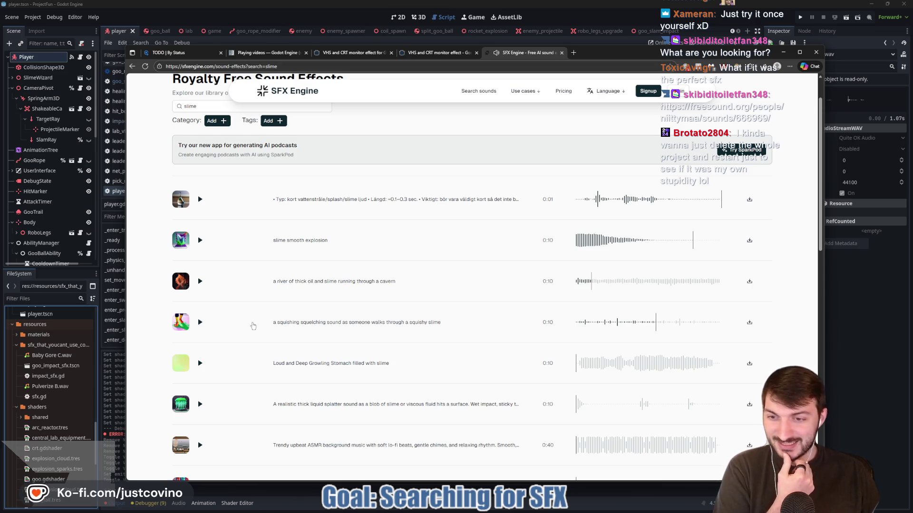
scroll(253, 326, down, 1)
click(200, 357)
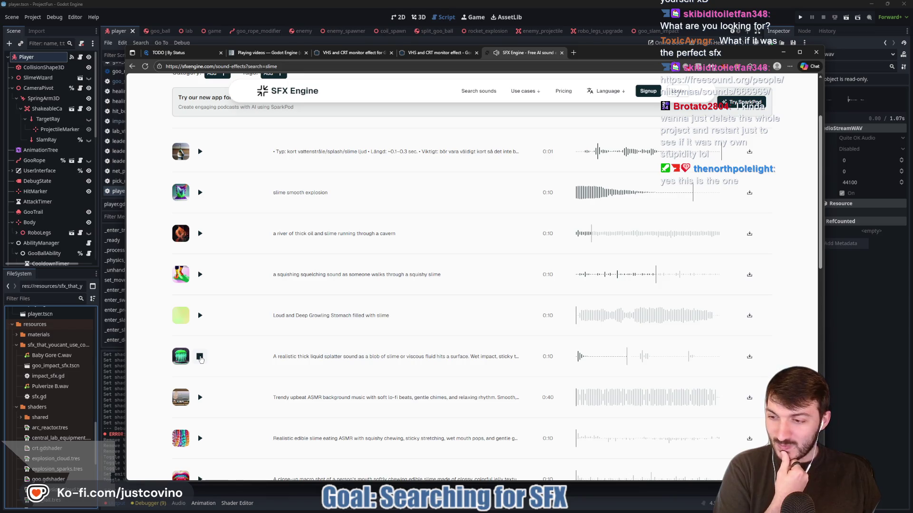
click(200, 357)
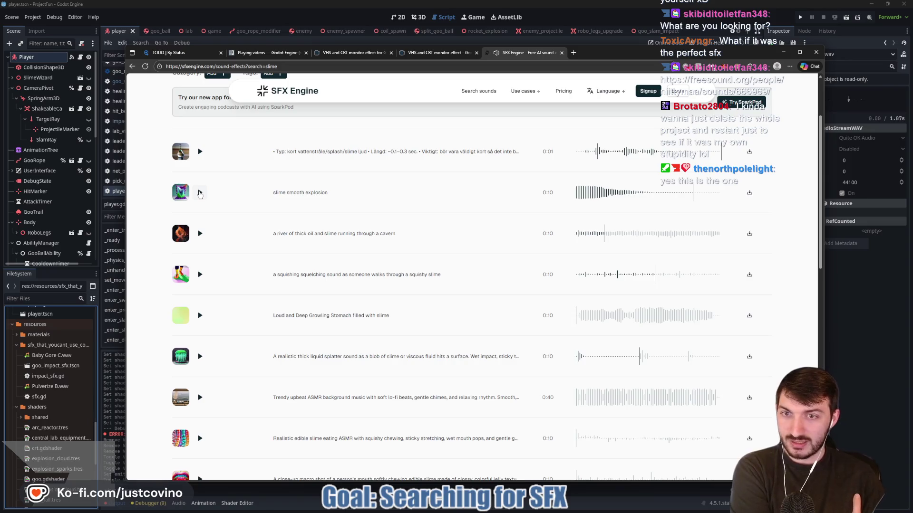
click(200, 153)
click(199, 274)
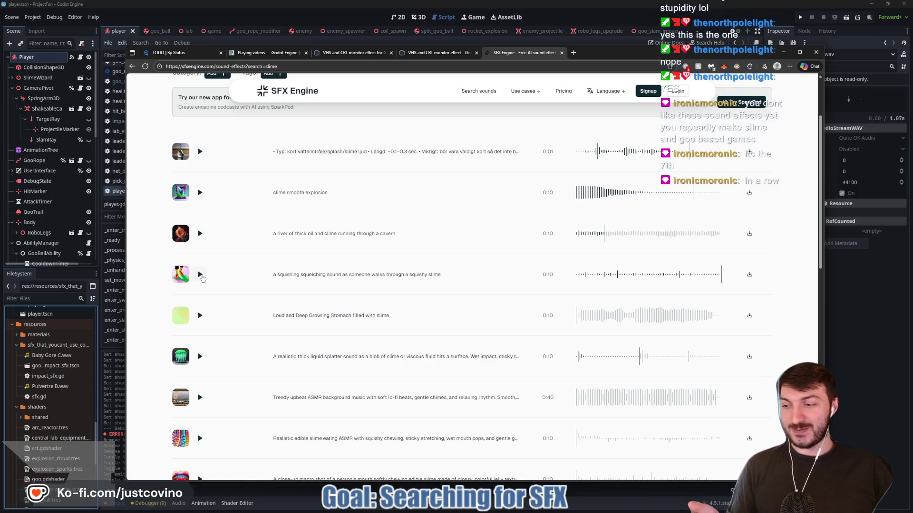
key(alt+Left)
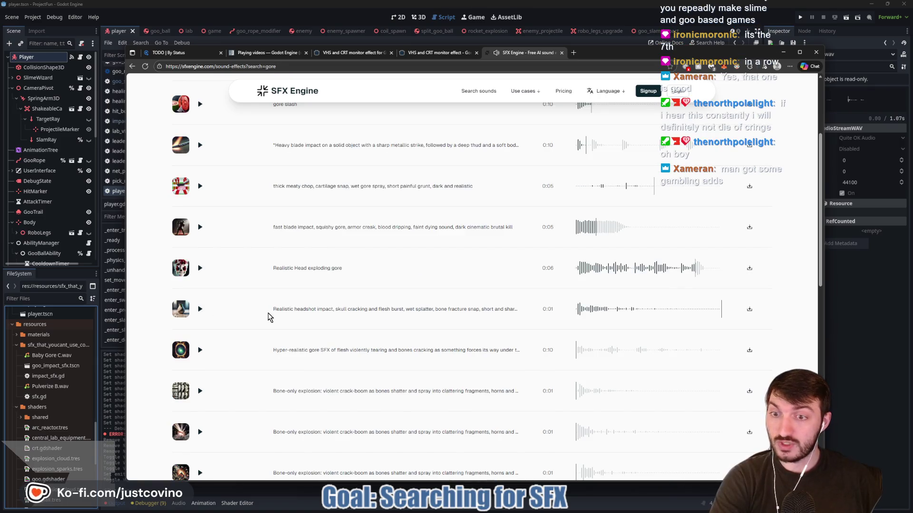
- Download the realistic headshot impact sound and save it as goo_rope_impact.wav
click(750, 310)
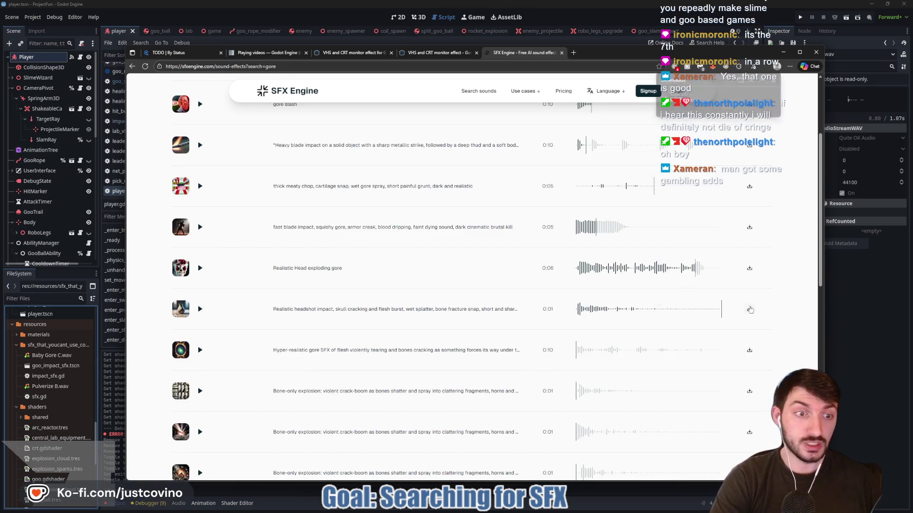
click(703, 108)
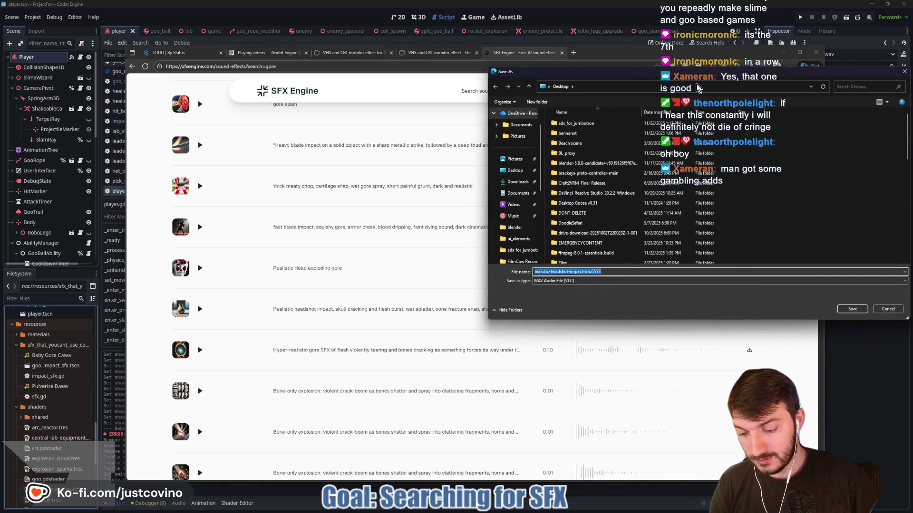
text(goo_)
text(roe_)
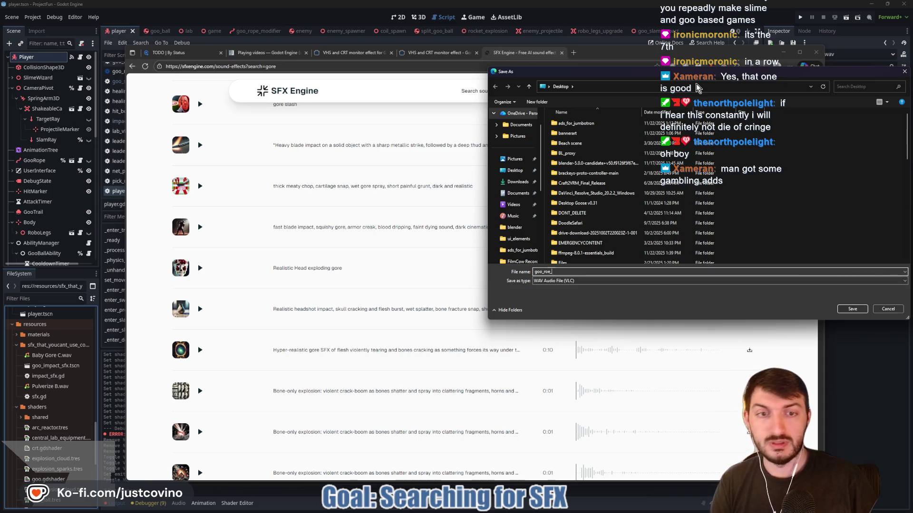
key(BackSpace)
key(BackSpace)
text(pe_impact)
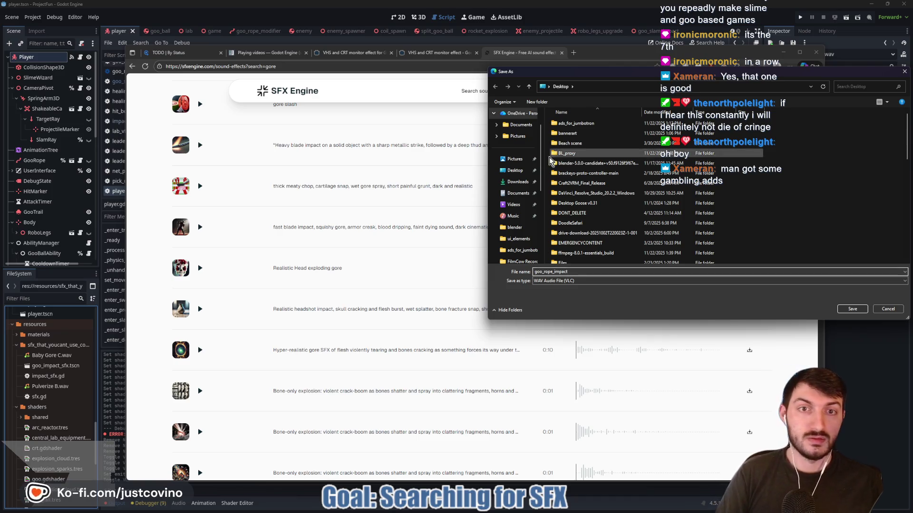
click(853, 309)
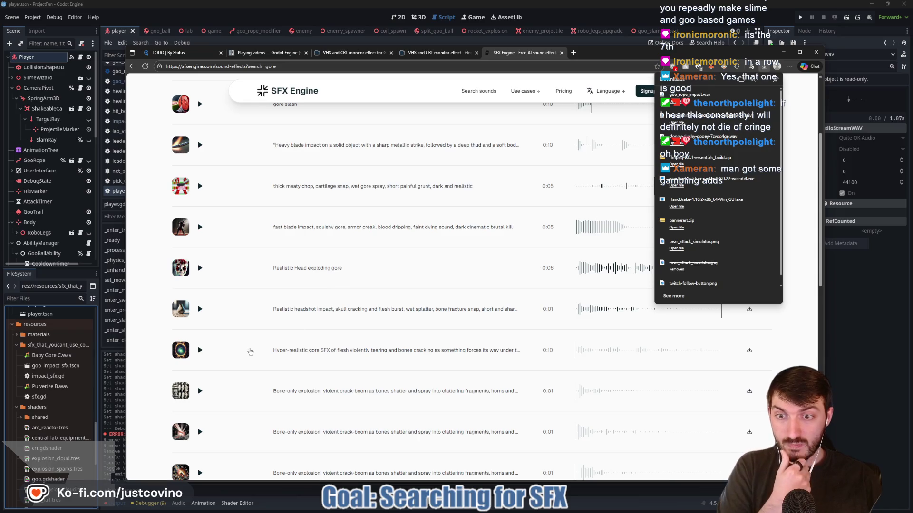
scroll(262, 340, down, 2)
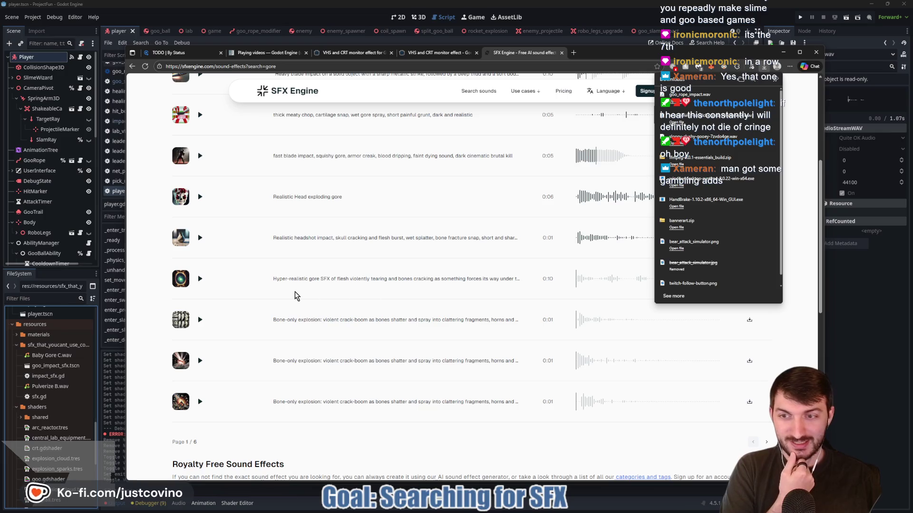
- Preview the hyper-realistic gore tearing clip and the second bone-only explosion clip
click(200, 280)
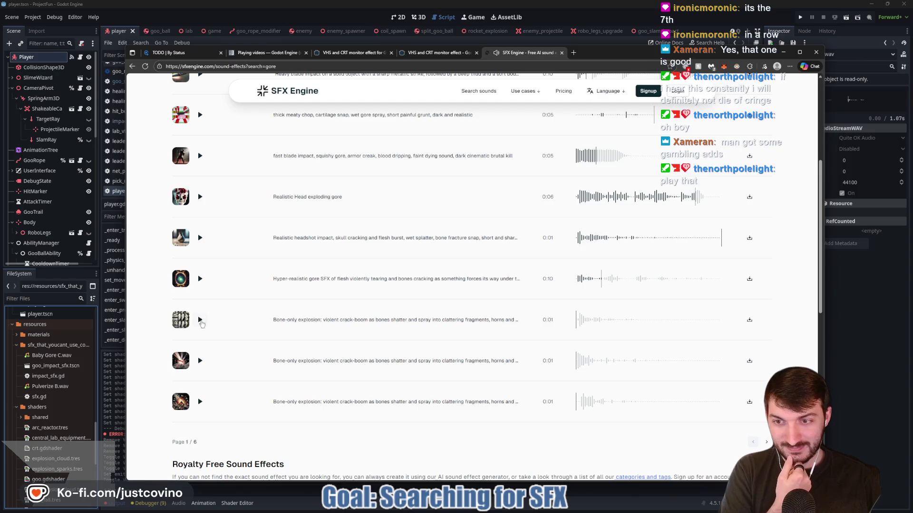
click(200, 279)
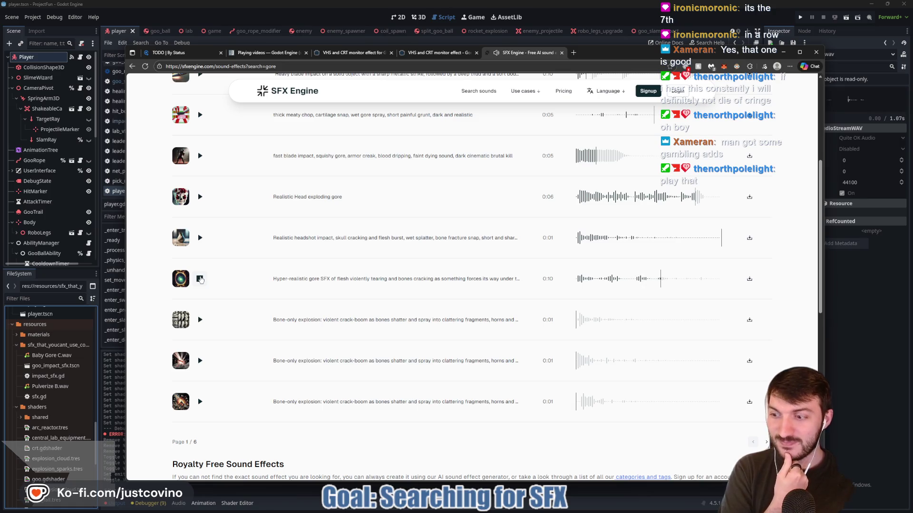
click(200, 280)
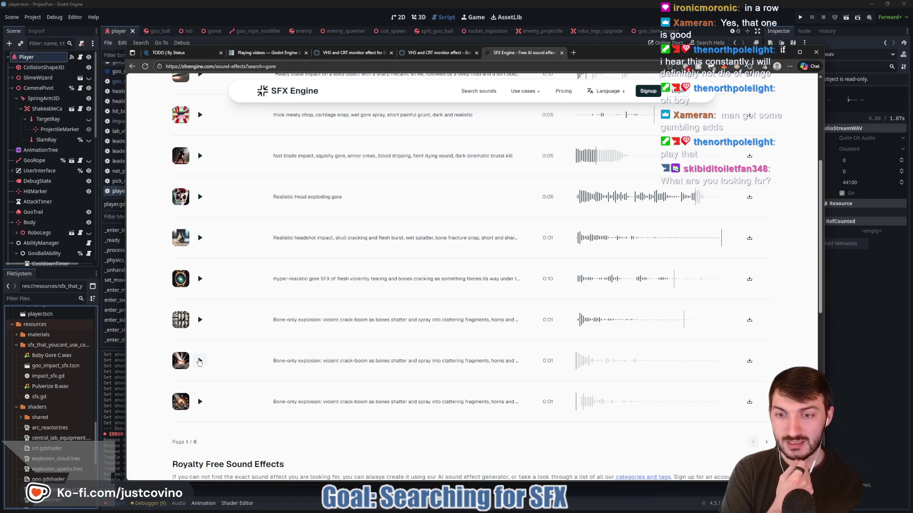
click(199, 361)
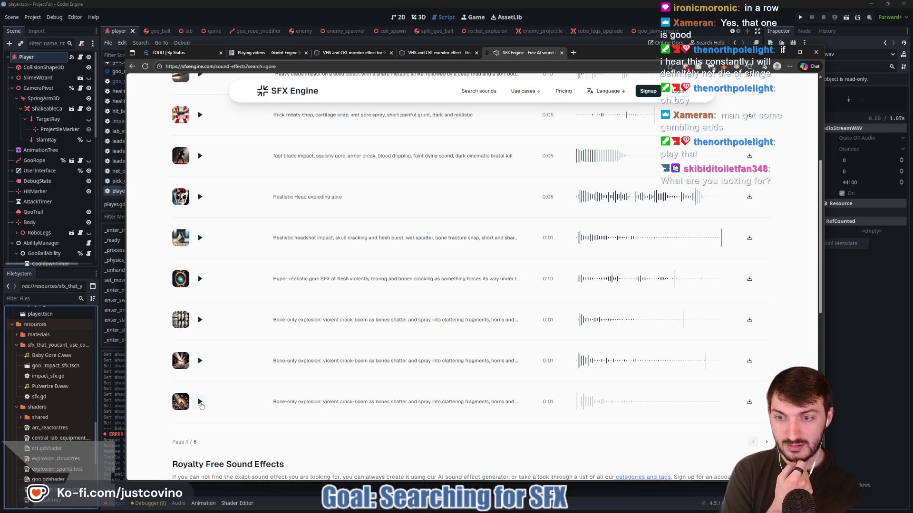
scroll(309, 367, down, 2)
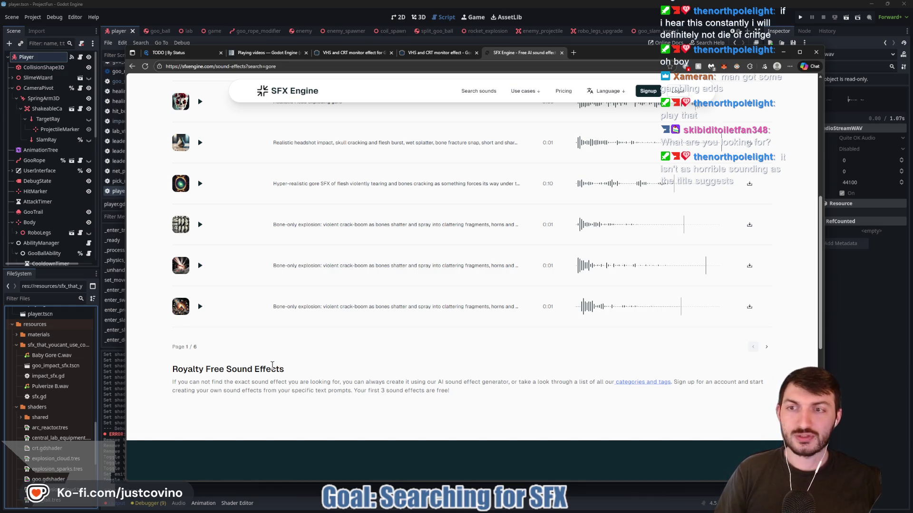
key(alt+Tab)
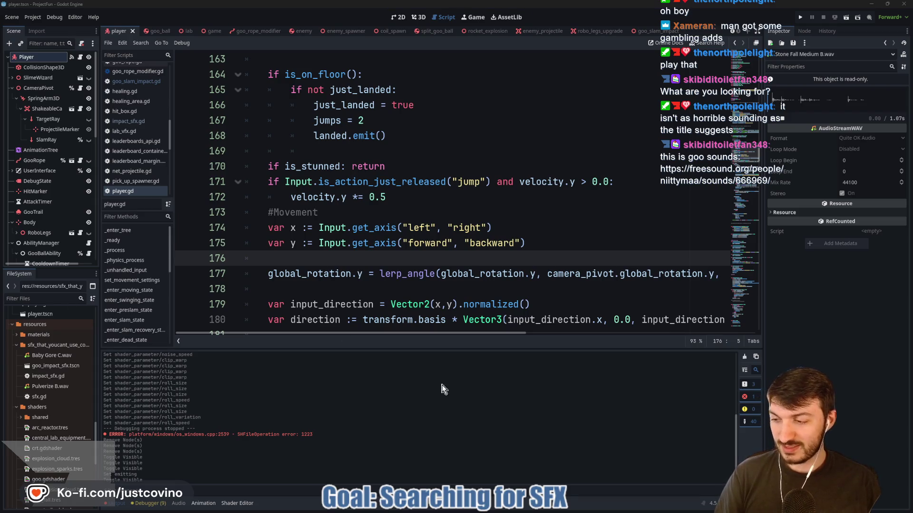
key(alt+Tab)
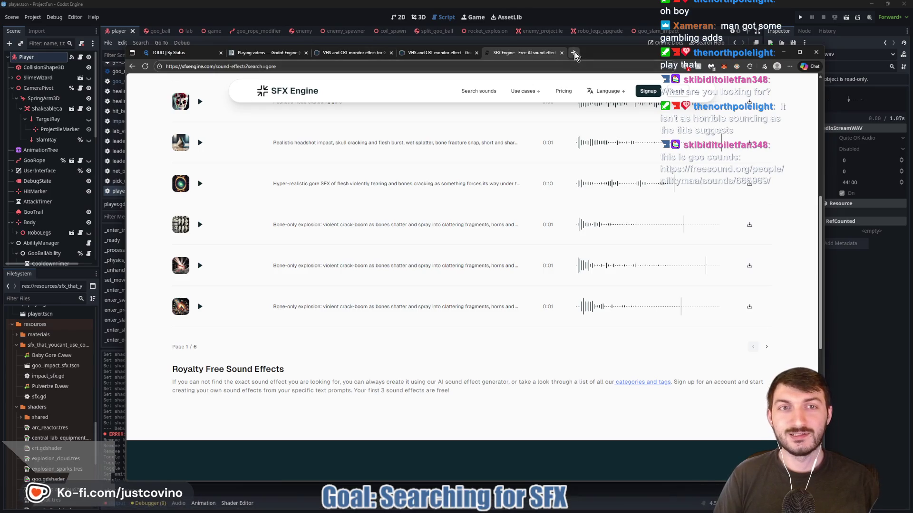
- Check the suggested Freesound goo sound page, then close its tab
click(574, 53)
key(ctrl+v)
key(Return)
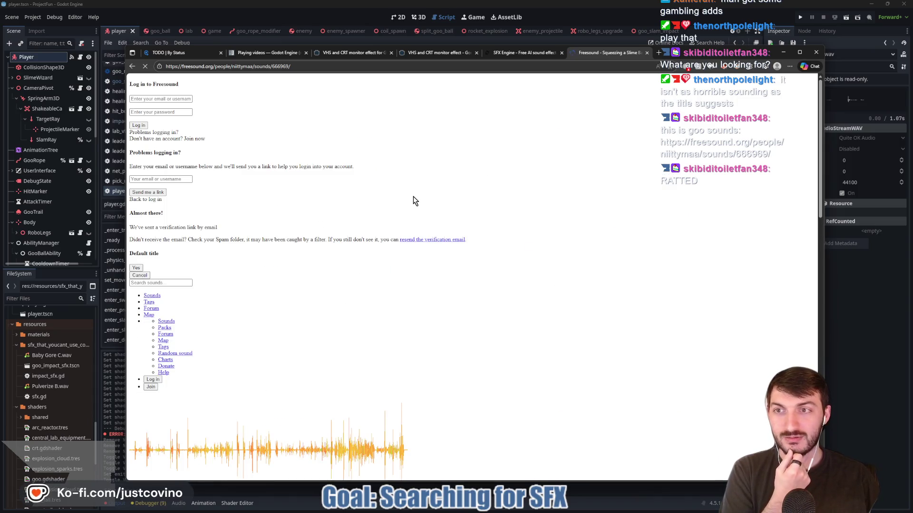
click(646, 52)
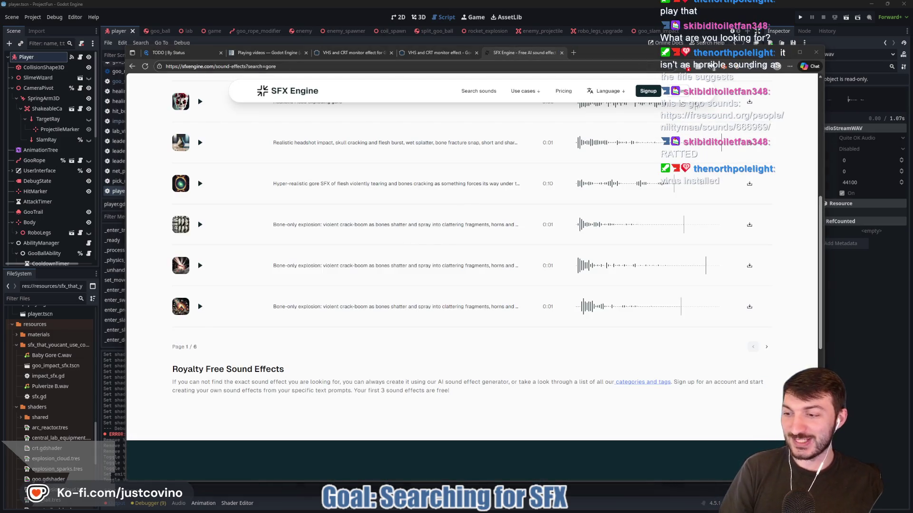
- Bring Godot forward, then minimize Godot and the browser to reveal the sound folder
click(894, 317)
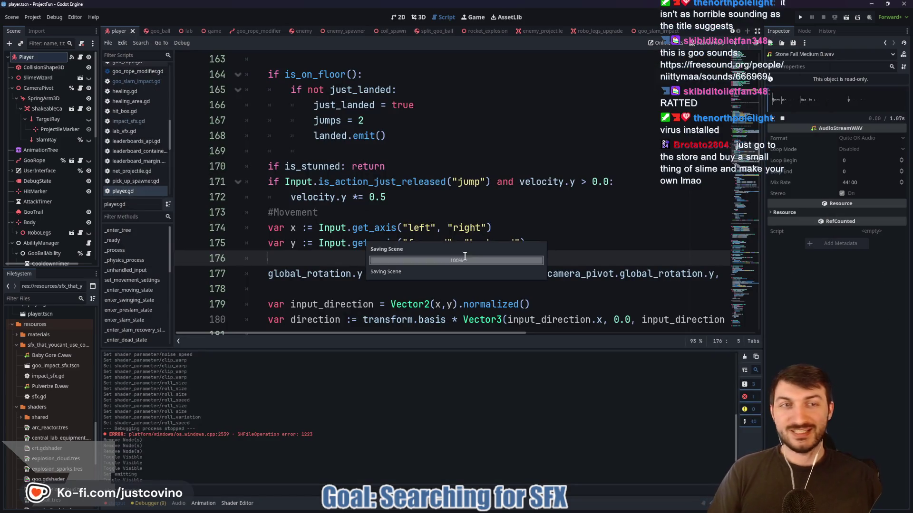
click(871, 5)
click(799, 52)
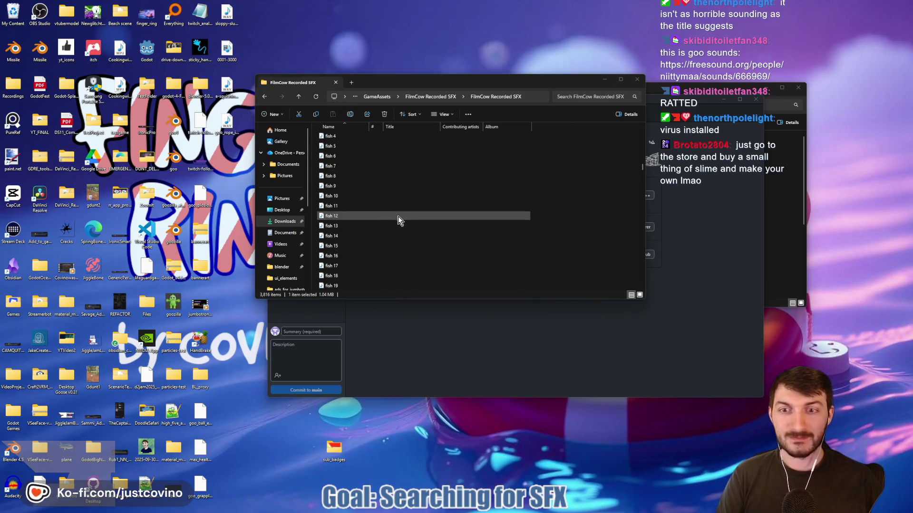
- Play the foam friction 1 and footstep dirt 17 clips, then close the FilmCow folder window
scroll(395, 217, down, 5)
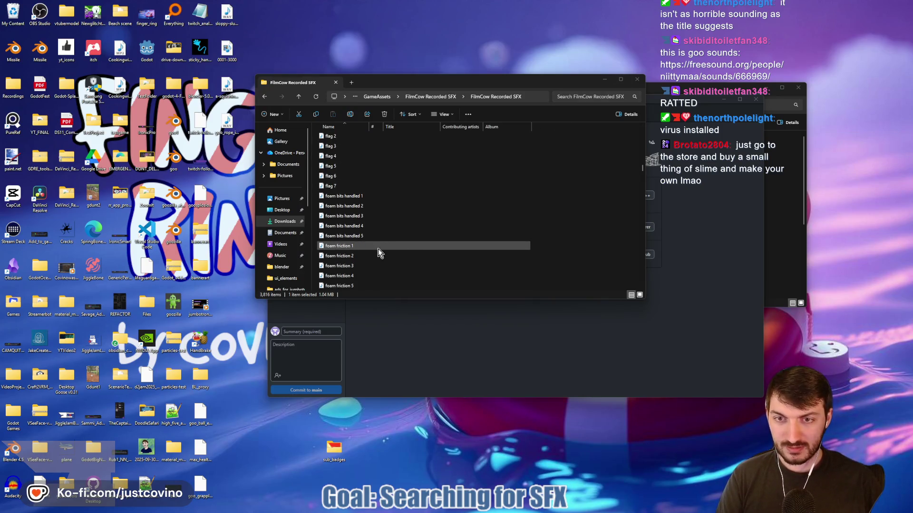
click(361, 247)
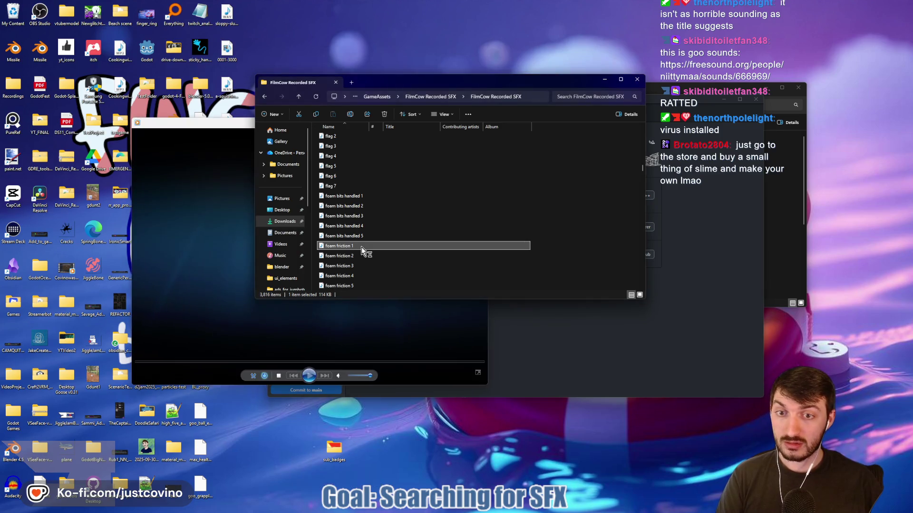
click(479, 124)
scroll(369, 255, down, 5)
double_click(361, 257)
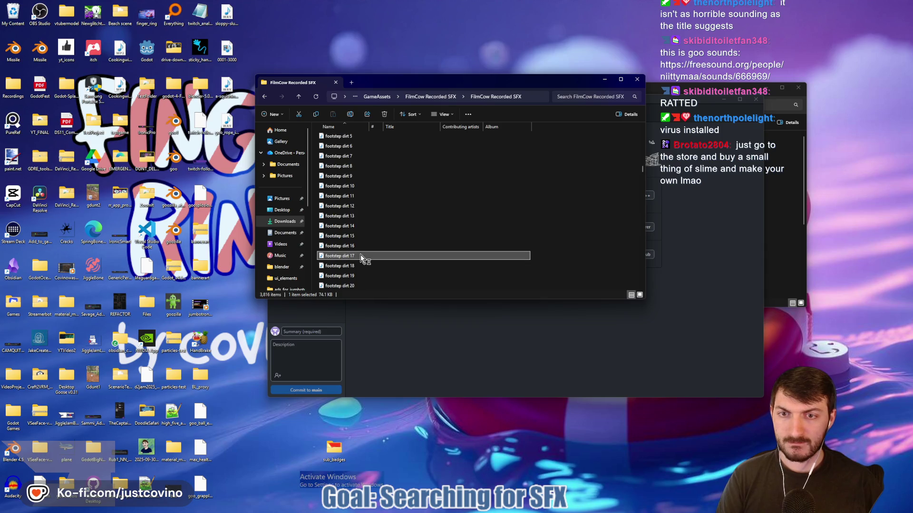
click(481, 125)
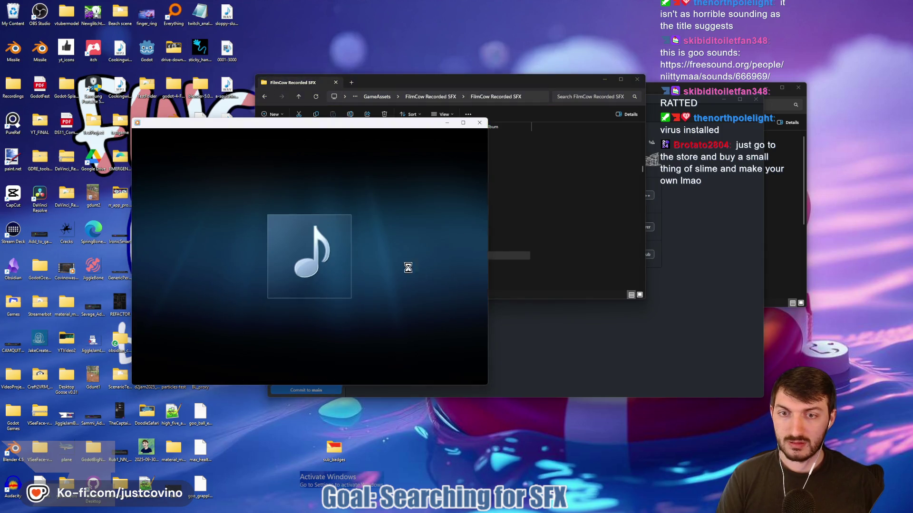
scroll(395, 254, down, 15)
scroll(393, 252, down, 8)
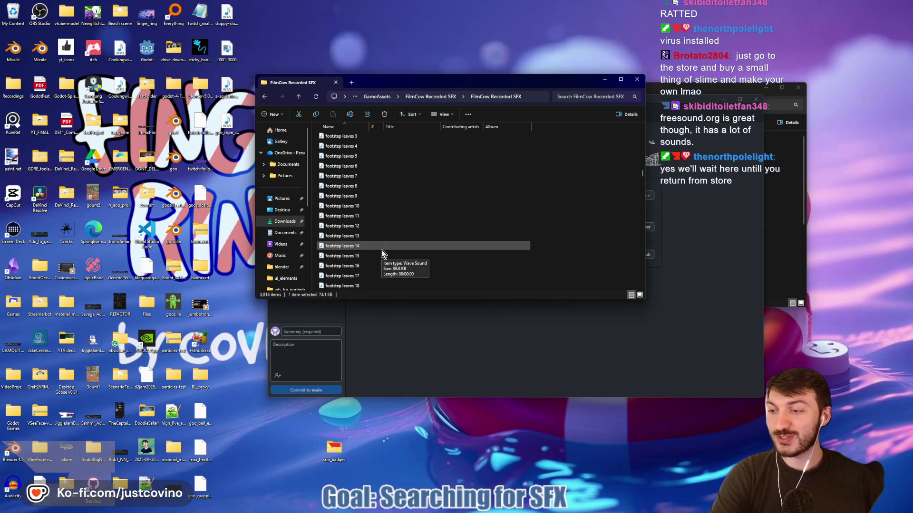
click(637, 80)
- Arrange the project-fun folder and GitHub Desktop windows side by side, showing the changed files
click(698, 91)
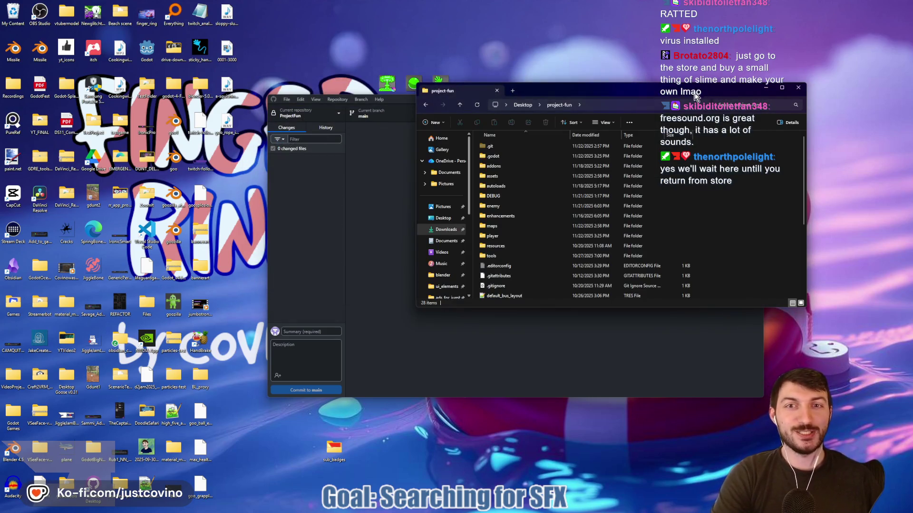
drag(586, 89, 504, 96)
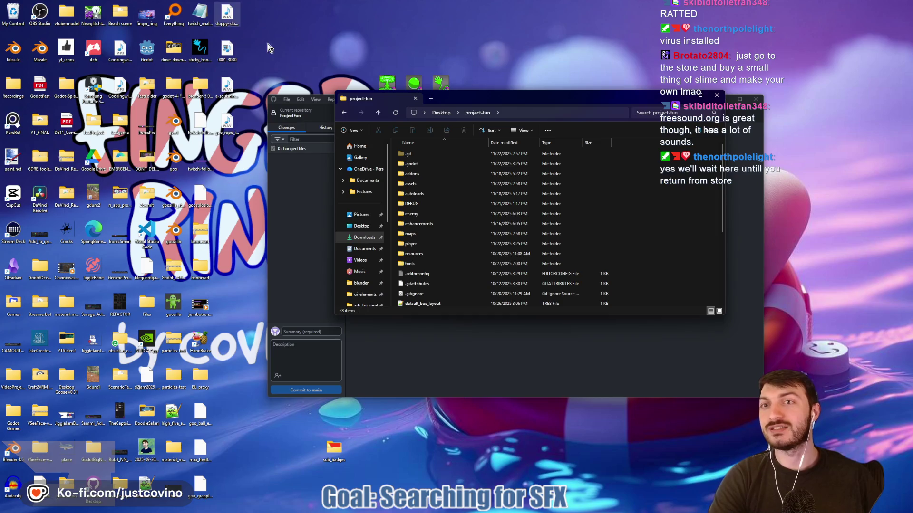
click(745, 146)
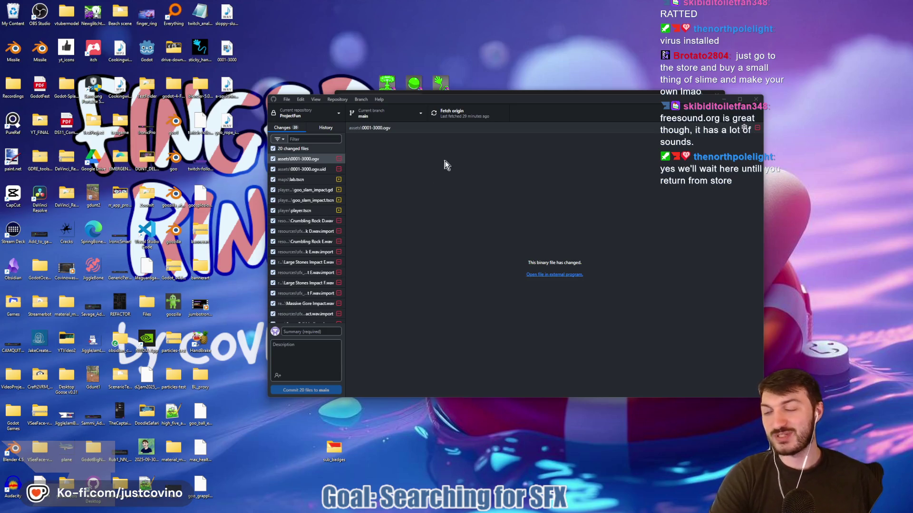
drag(539, 92, 561, 122)
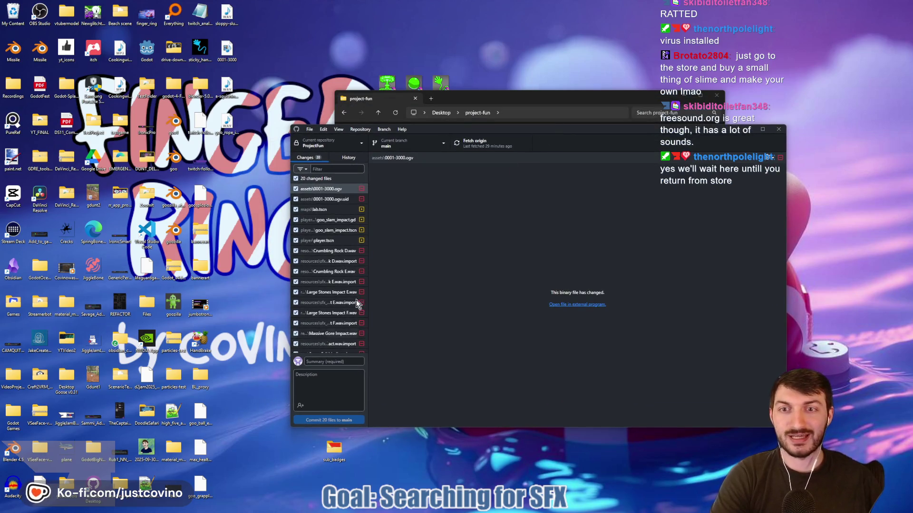
- Commit the 20 changed files to main with summary 'sfx clean-up' and push to origin
text(s)
key(BackSpace)
text(sfx clean-up)
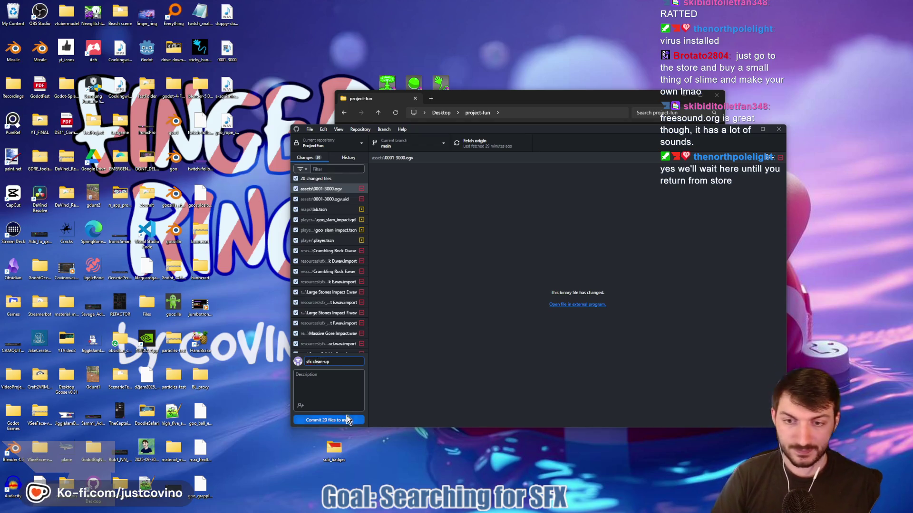
click(353, 419)
click(662, 225)
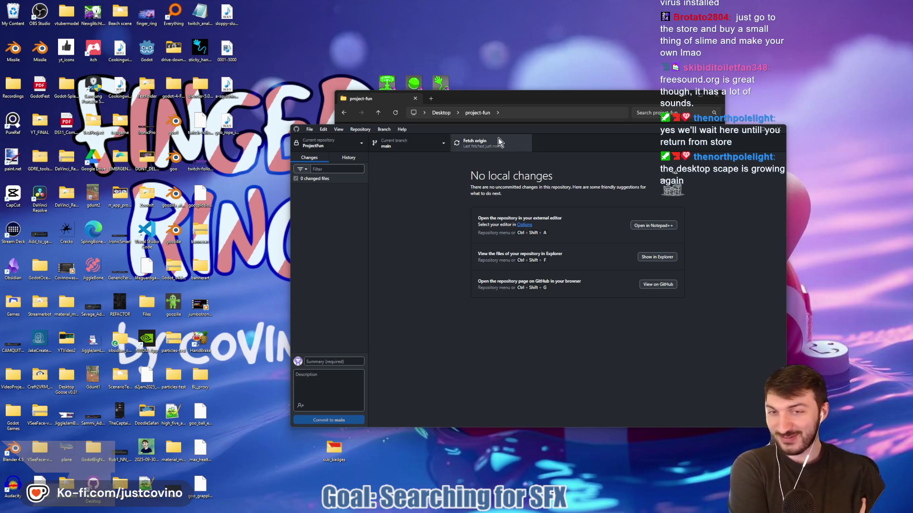
click(523, 98)
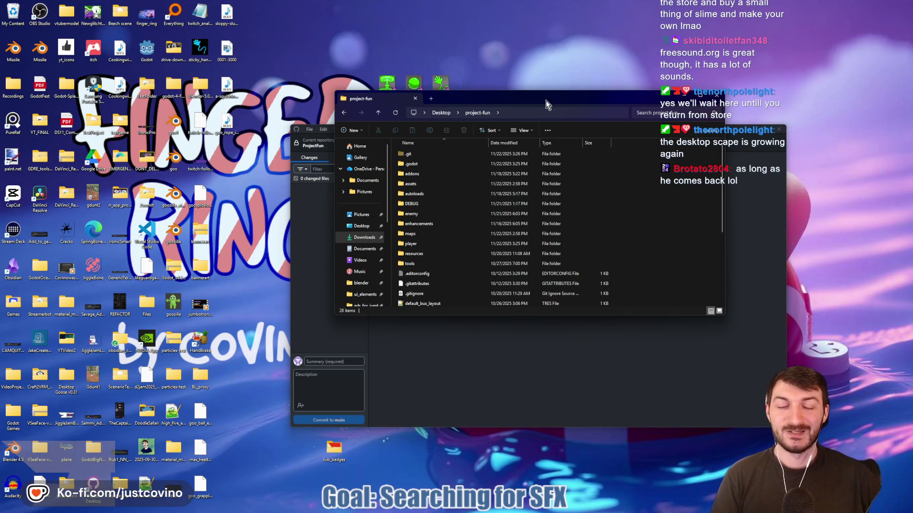
- Preview goo_rope_impact.wav from the desktop, then return to the Godot editor showing player.gd
double_click(227, 133)
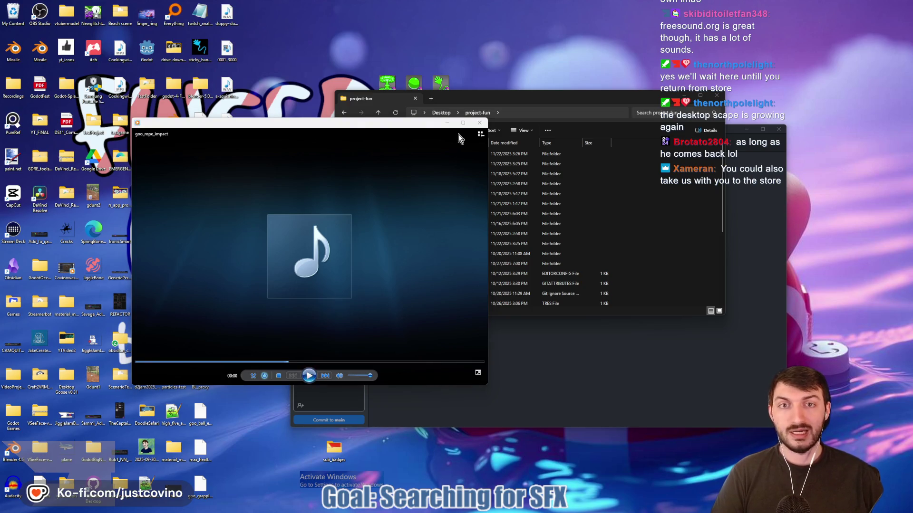
click(479, 122)
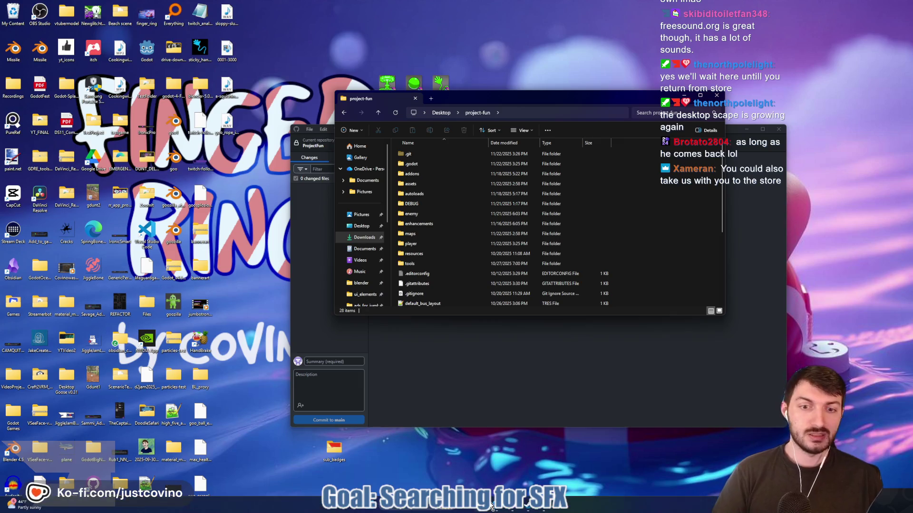
mouse_move(514, 509)
click(512, 471)
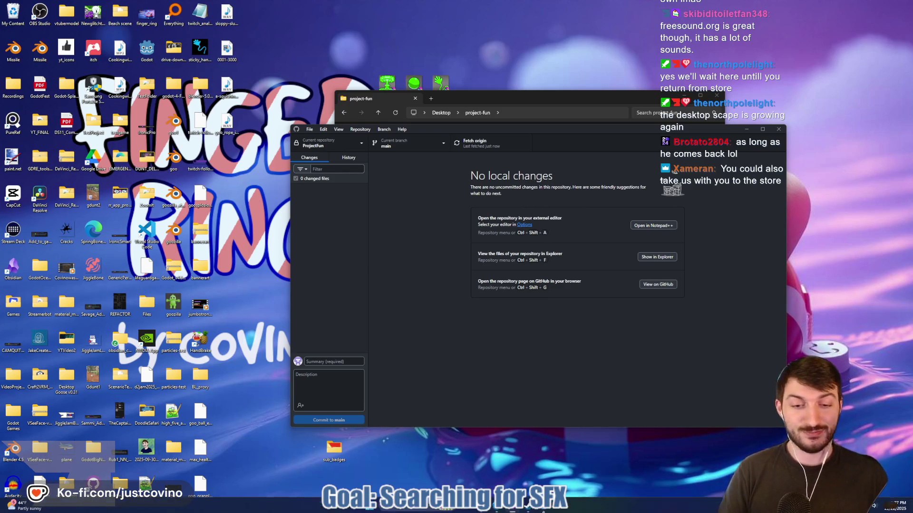
mouse_move(543, 511)
click(521, 466)
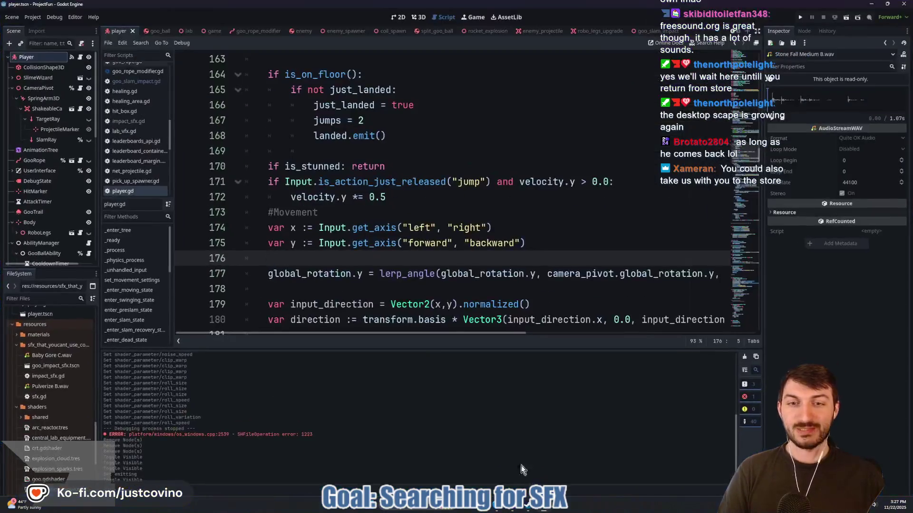
- Open project-fun's assets/sfx folder and move goo_rope_impact.wav into it from the desktop
click(494, 509)
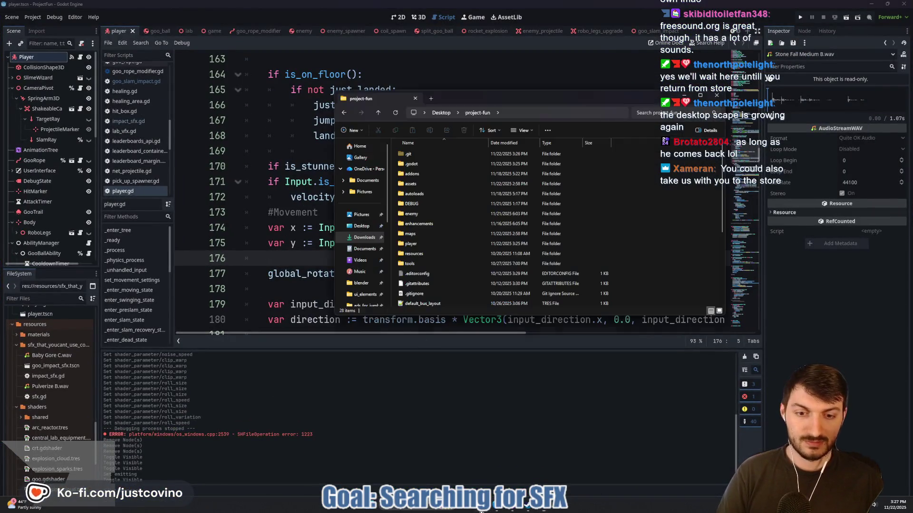
double_click(417, 182)
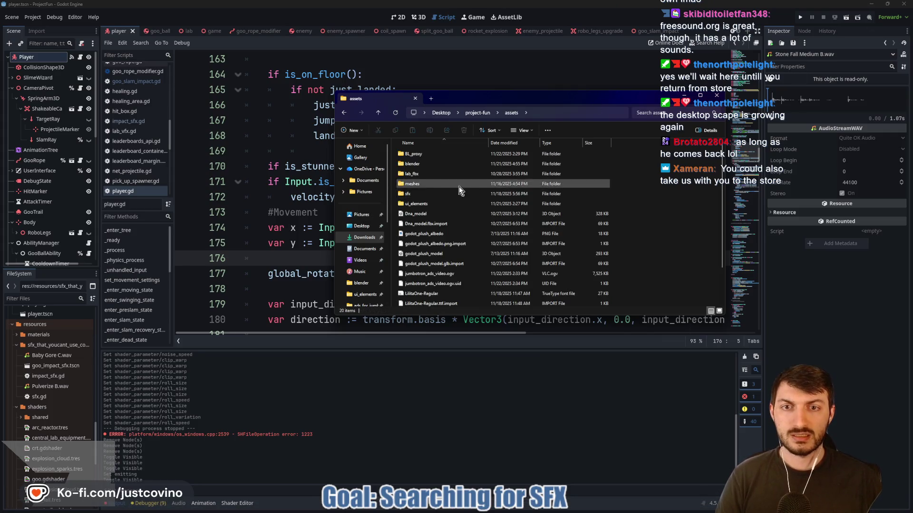
double_click(418, 195)
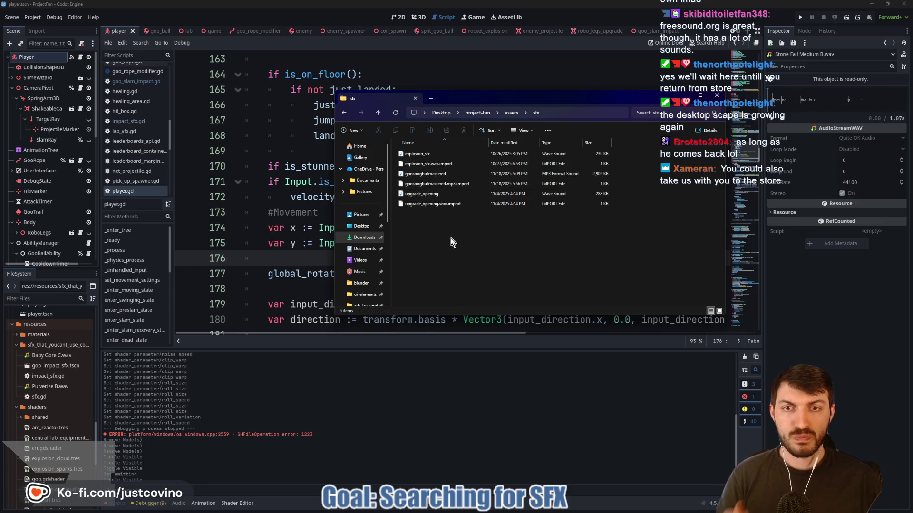
click(872, 5)
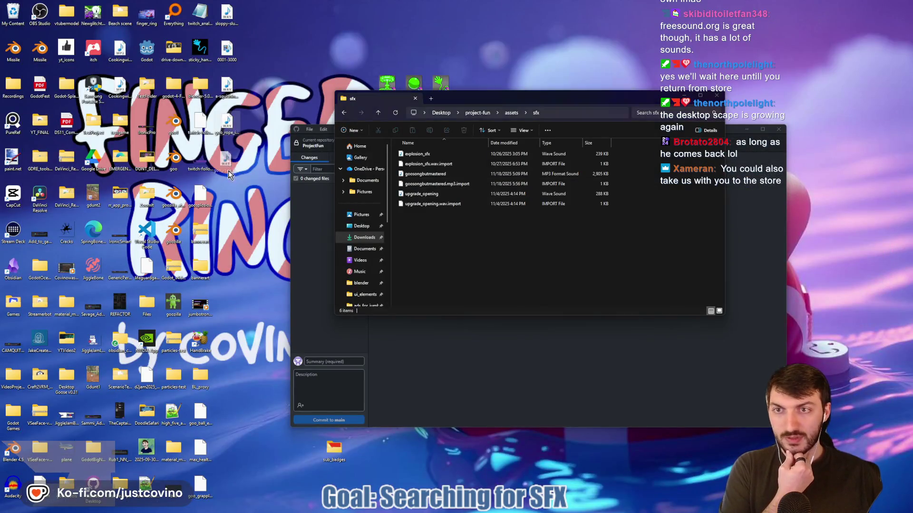
drag(228, 175, 443, 260)
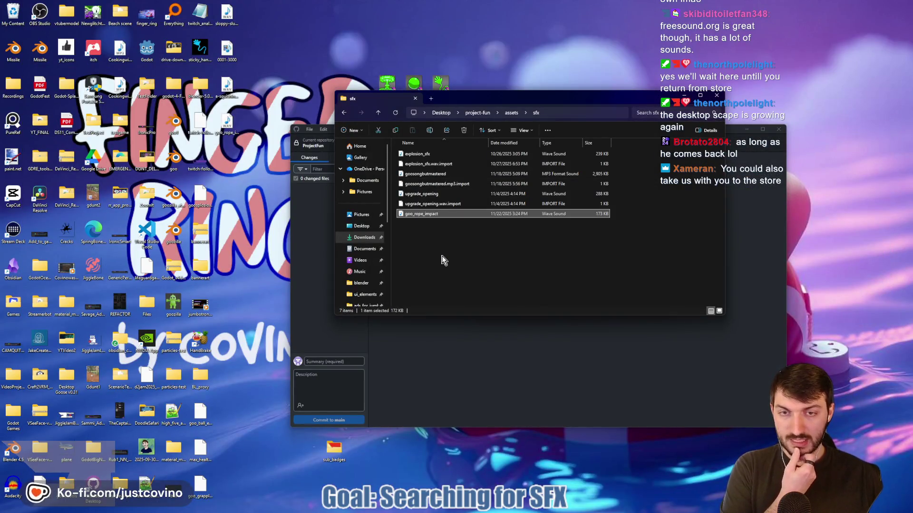
- Audition the squishing and sloppy slushy gooey sounds, then delete the squishing file from the desktop
double_click(228, 92)
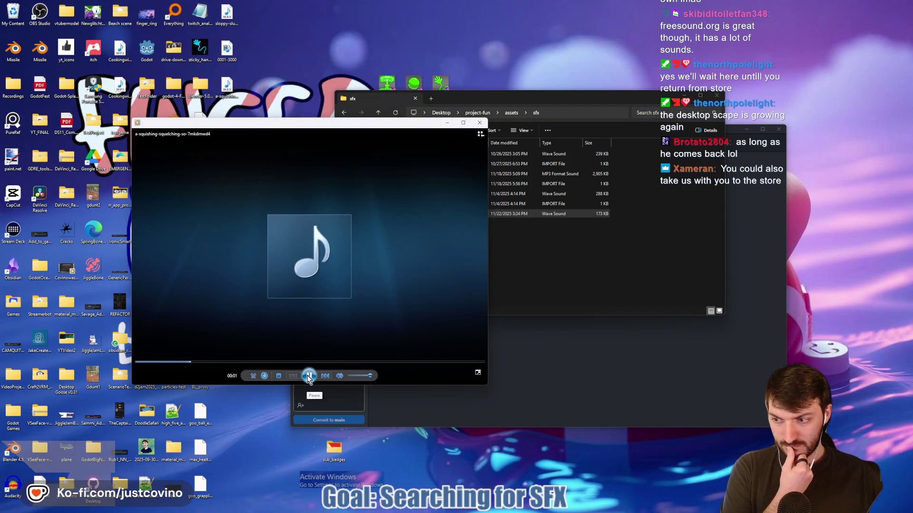
click(479, 125)
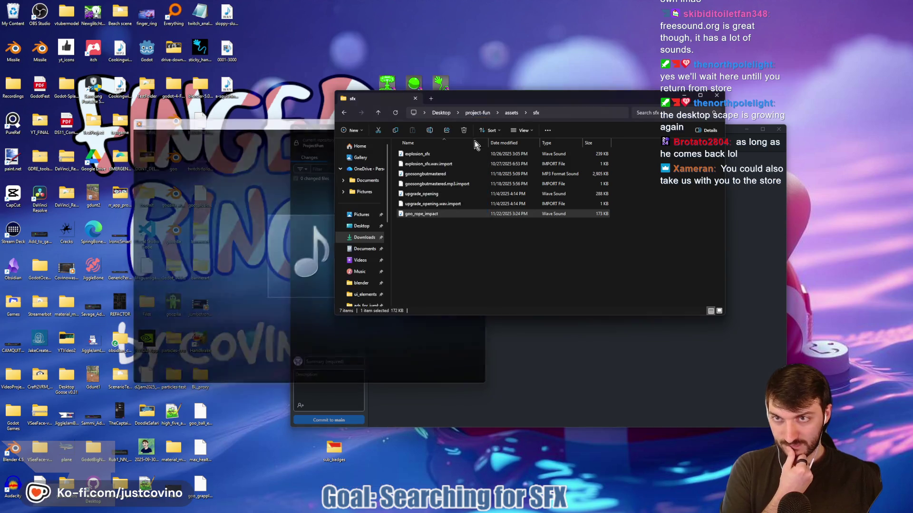
drag(227, 15, 277, 92)
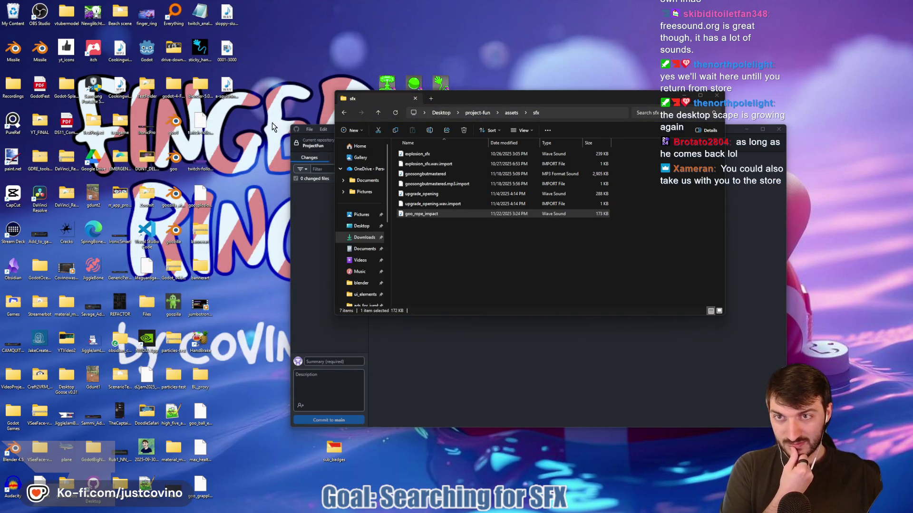
double_click(277, 92)
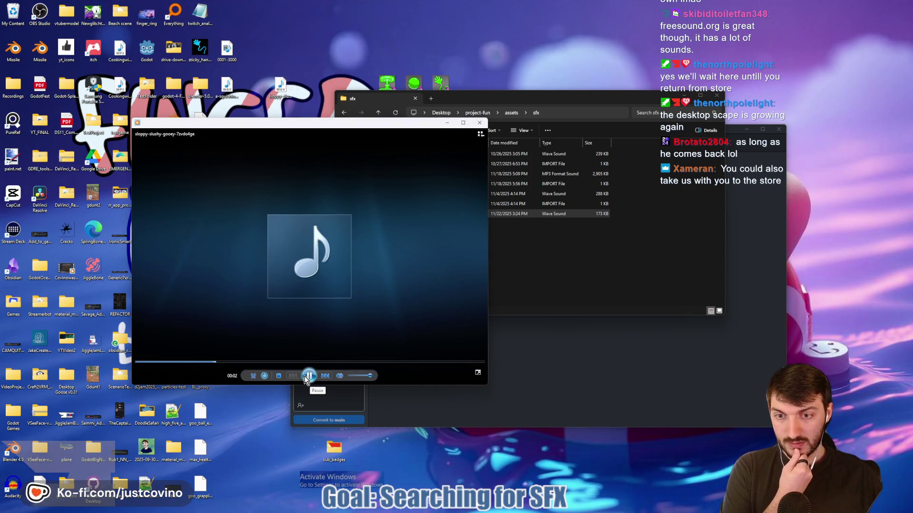
click(308, 377)
click(483, 125)
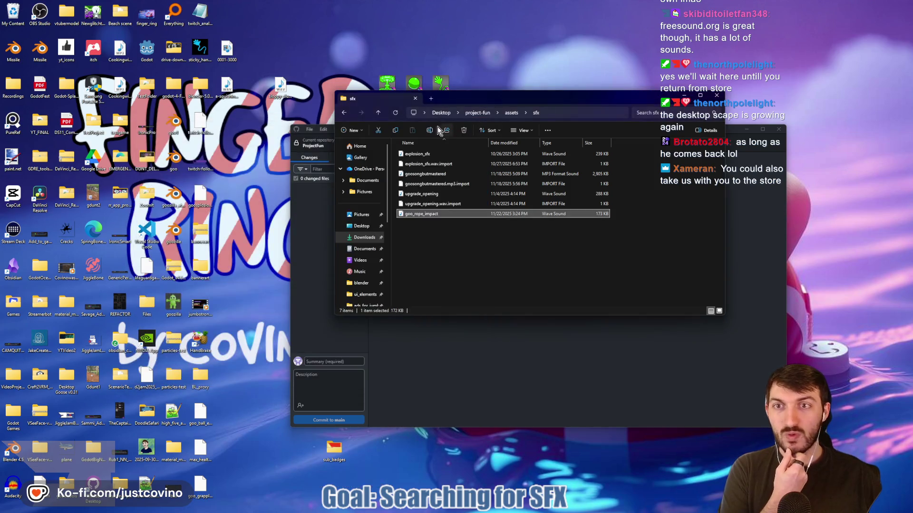
click(226, 93)
key(Delete)
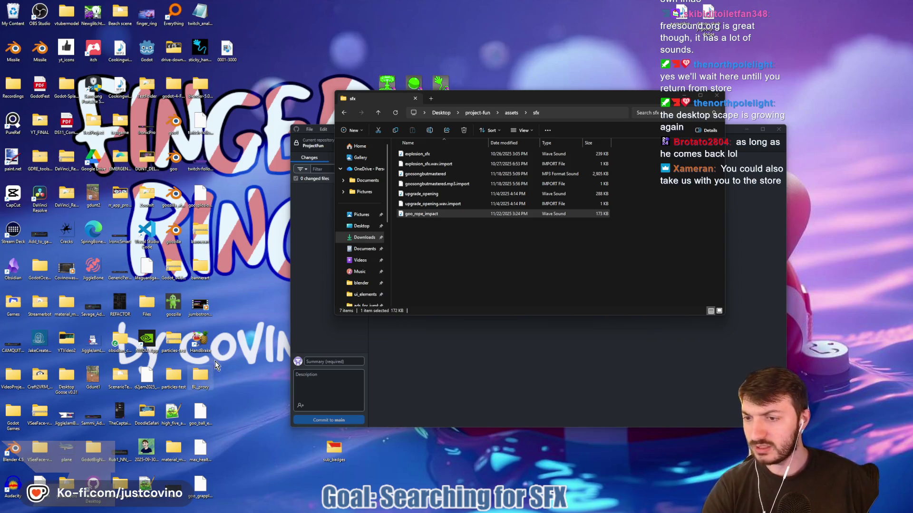
- Confirm GitHub Desktop lists goo_rope_impact.wav as the only change, with windows arranged beside the sfx folder
click(312, 251)
mouse_move(495, 129)
mouse_down()
mouse_move(571, 388)
mouse_move(641, 290)
mouse_move(595, 371)
mouse_move(561, 322)
mouse_up()
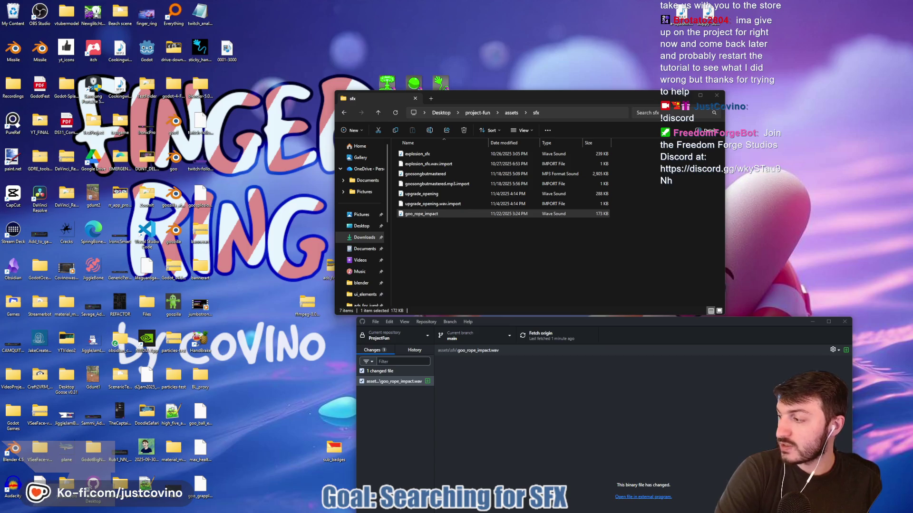
drag(5, 93, 399, 93)
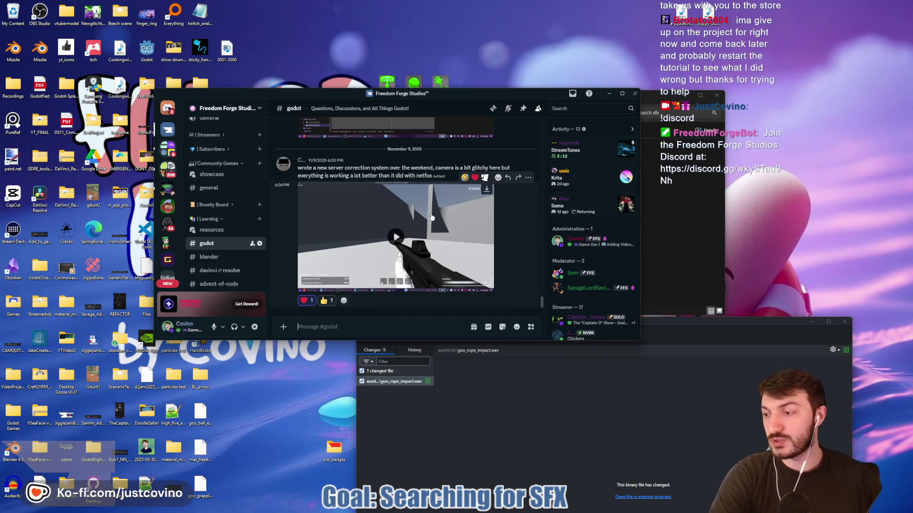
mouse_move(460, 94)
mouse_down()
mouse_move(503, 101)
mouse_move(457, 50)
mouse_move(2, 72)
mouse_up()
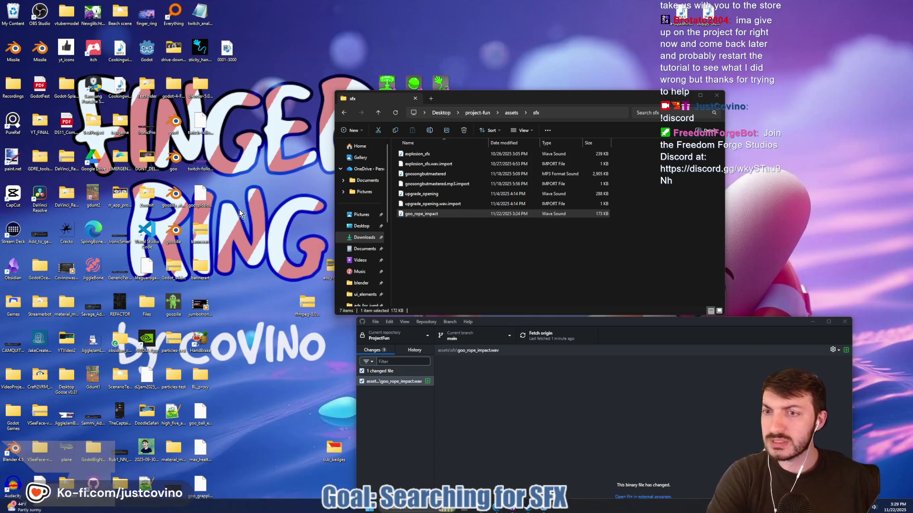
click(504, 510)
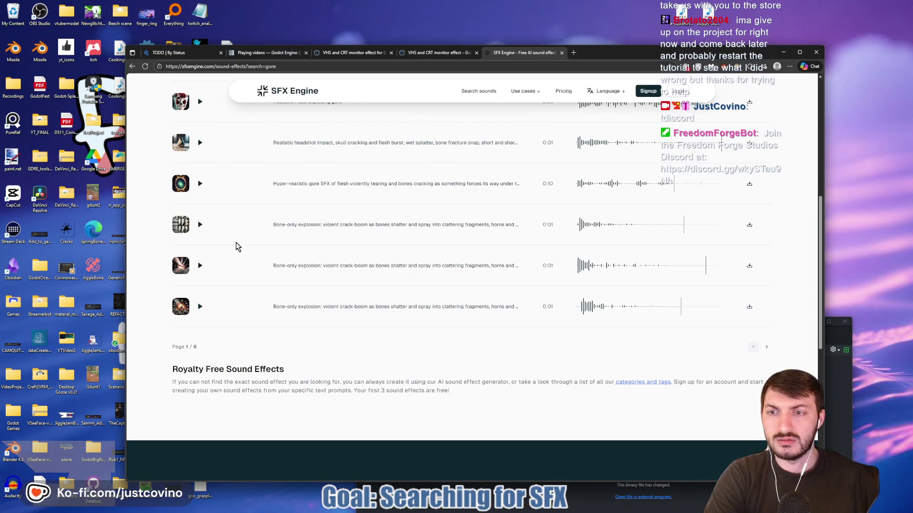
- Audition the thick meaty chop, fast blade impact and realistic head exploding gore sounds
scroll(236, 247, up, 6)
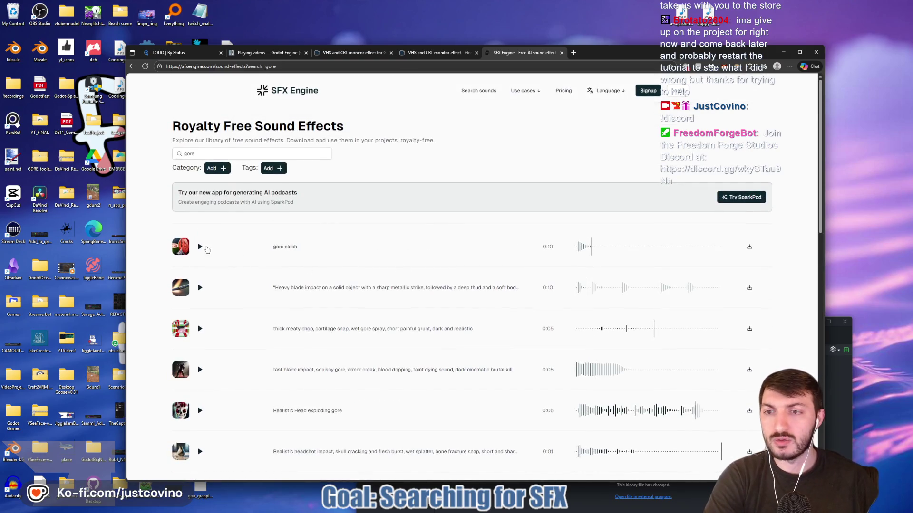
click(199, 329)
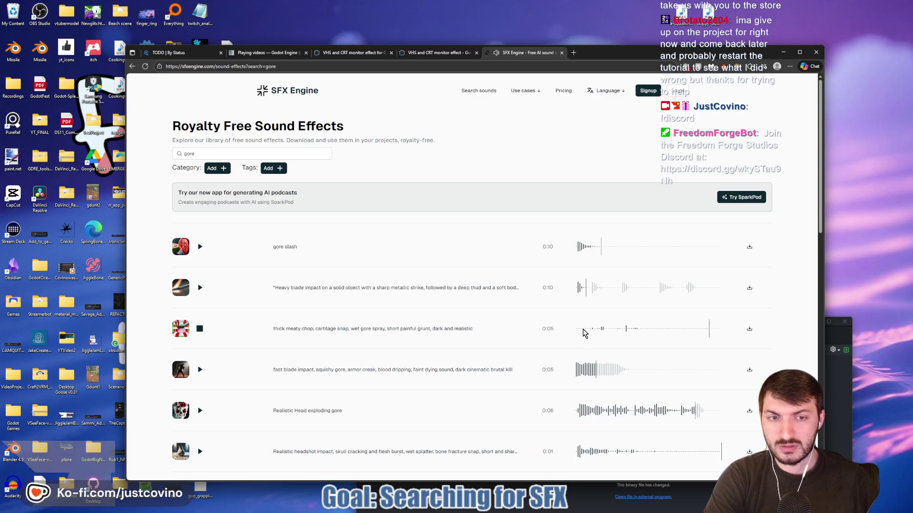
click(200, 329)
click(199, 369)
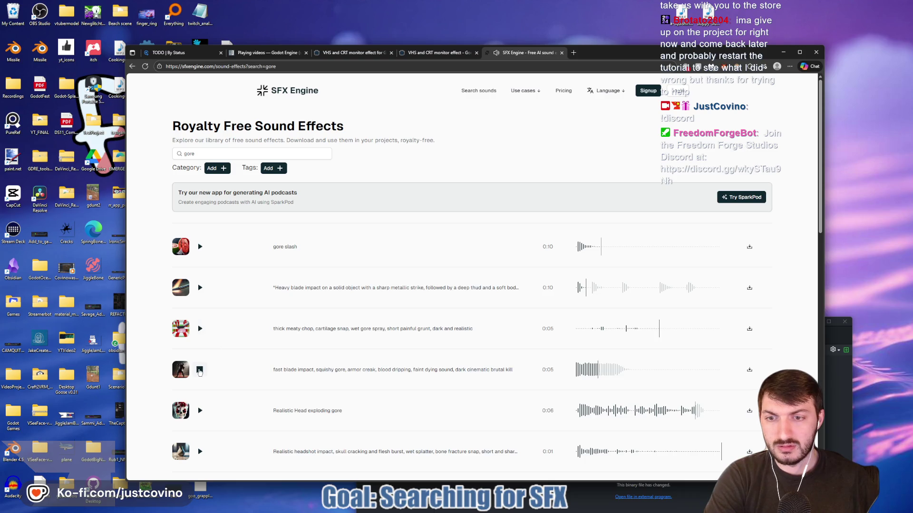
scroll(248, 378, down, 2)
click(200, 340)
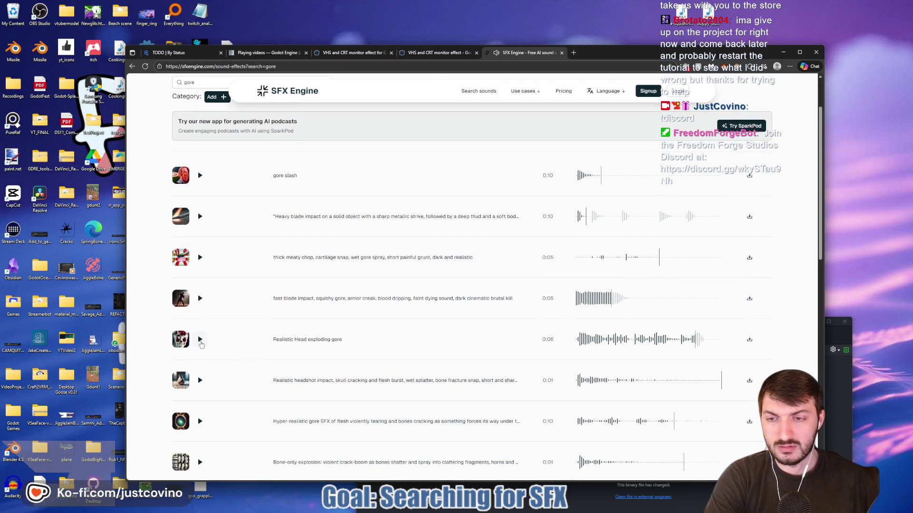
click(199, 341)
- Preview the realistic headshot impact sound and go to page 2 of the gore results
scroll(249, 365, down, 2)
click(198, 285)
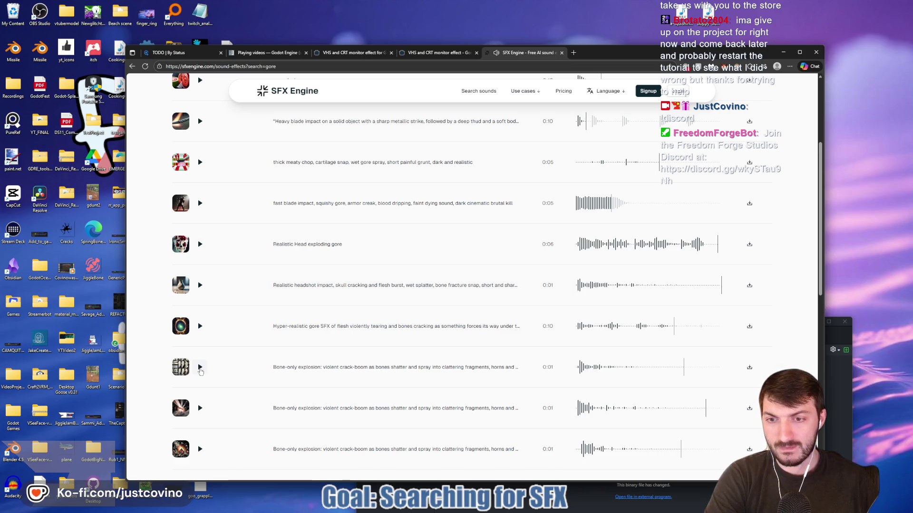
scroll(271, 356, down, 3)
scroll(288, 328, up, 5)
scroll(285, 332, down, 6)
click(766, 301)
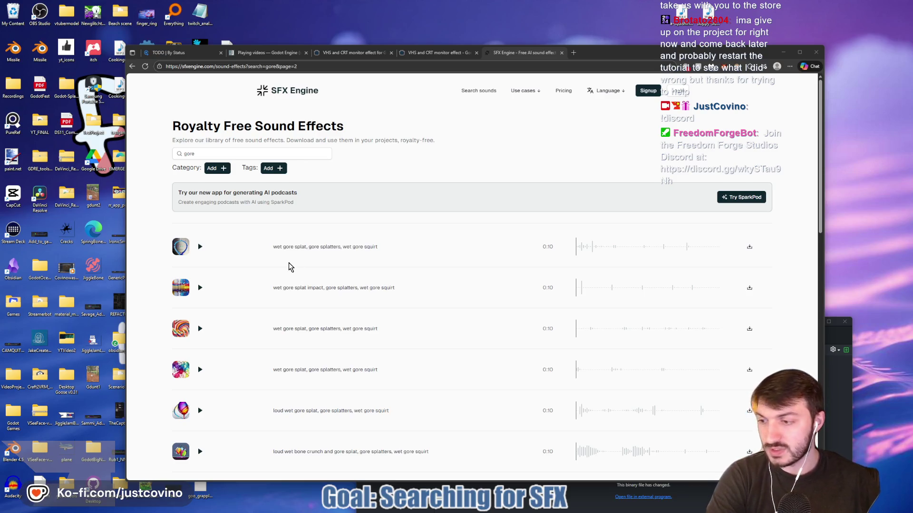
- Maximize the browser and preview the wet gore splat sounds at the top of page 2
double_click(769, 56)
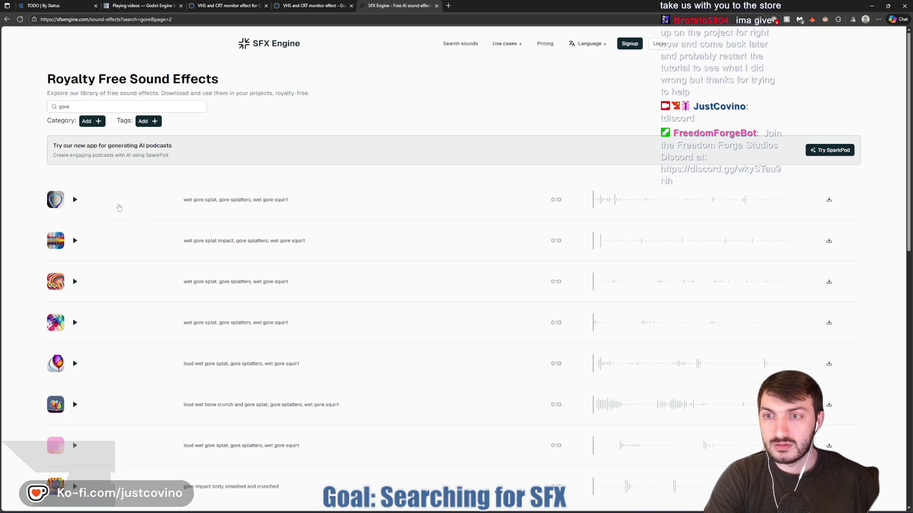
click(75, 201)
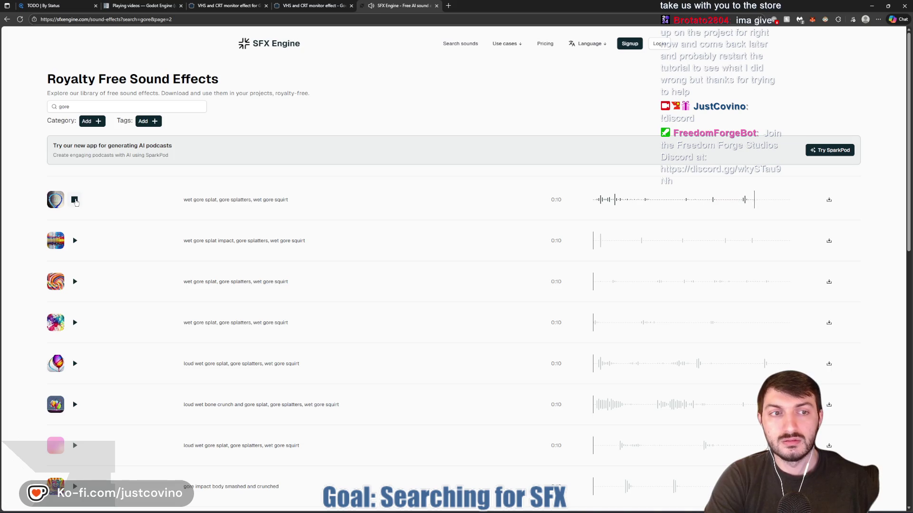
click(74, 241)
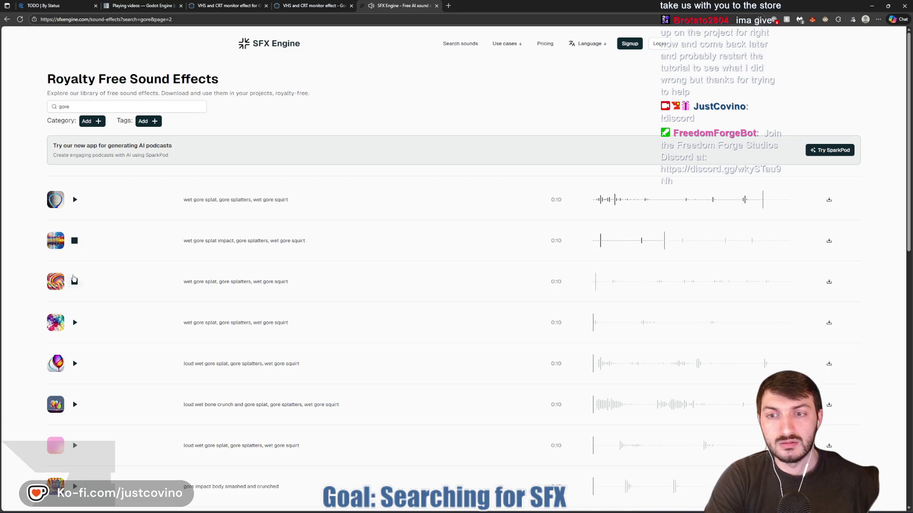
click(74, 241)
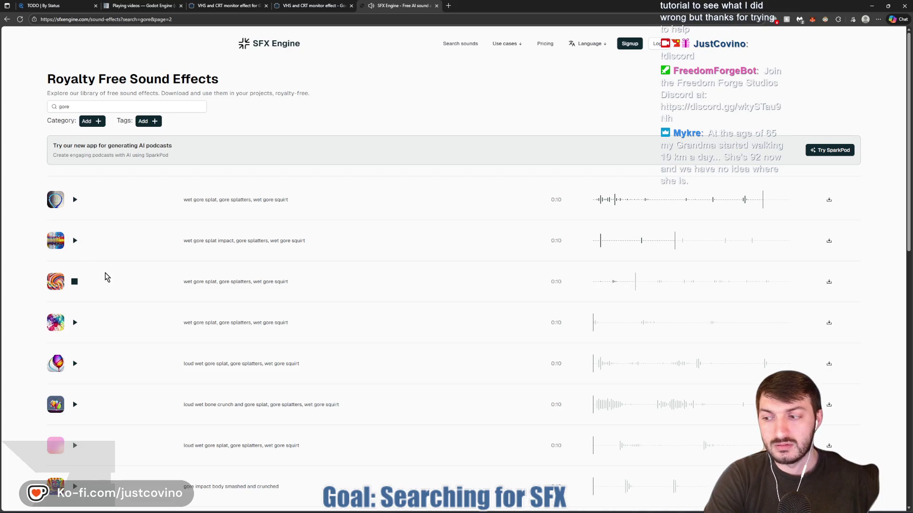
click(74, 283)
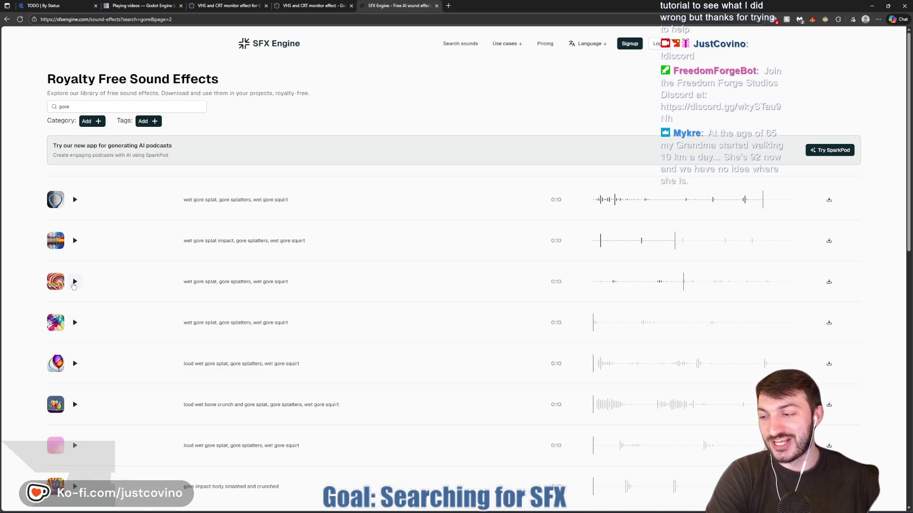
click(75, 323)
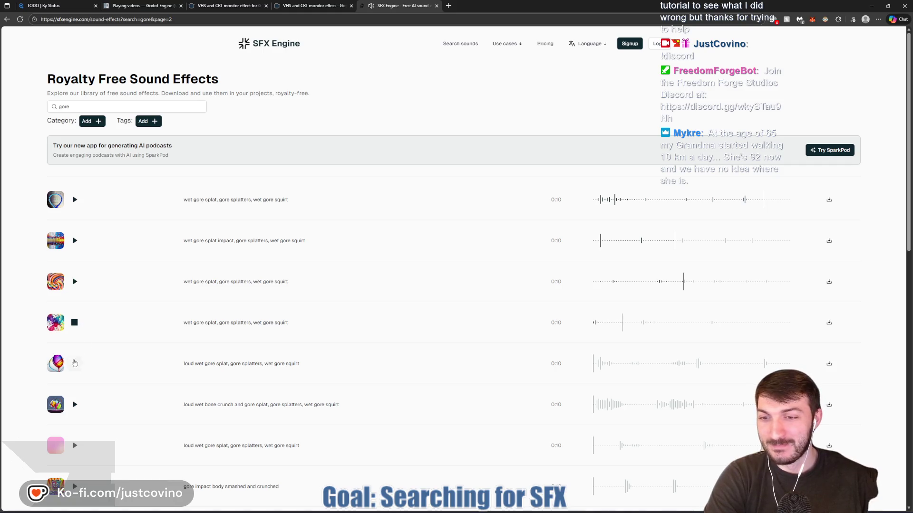
click(75, 364)
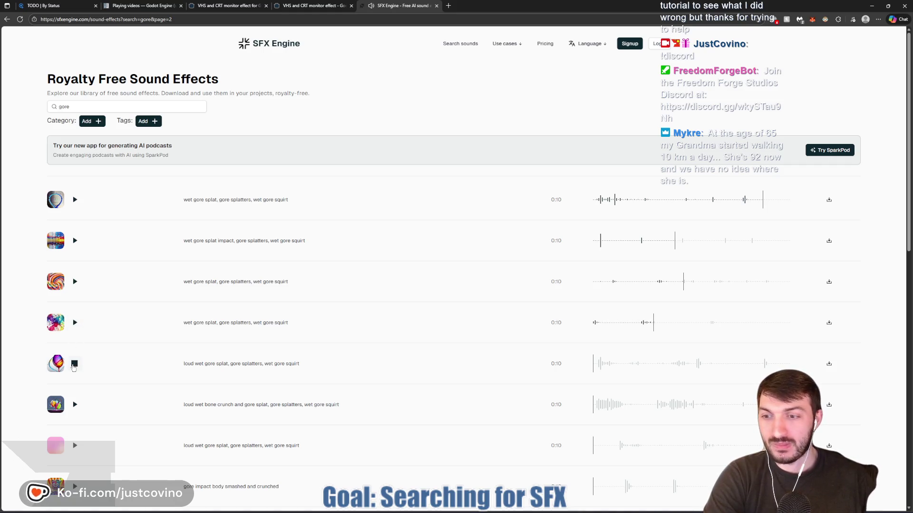
- Audition the loud wet bone crunch, gore impact body smashed and bloody gore meat dragged sounds
scroll(83, 364, down, 2)
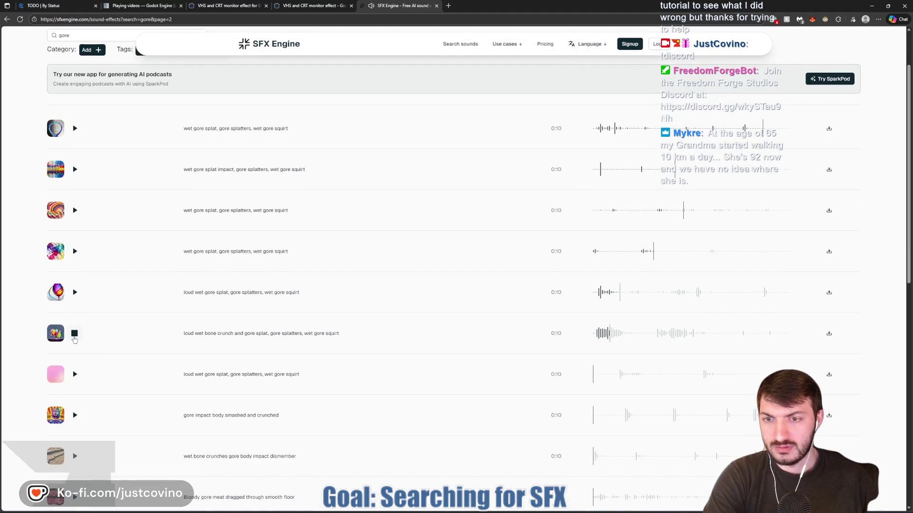
click(75, 337)
click(74, 338)
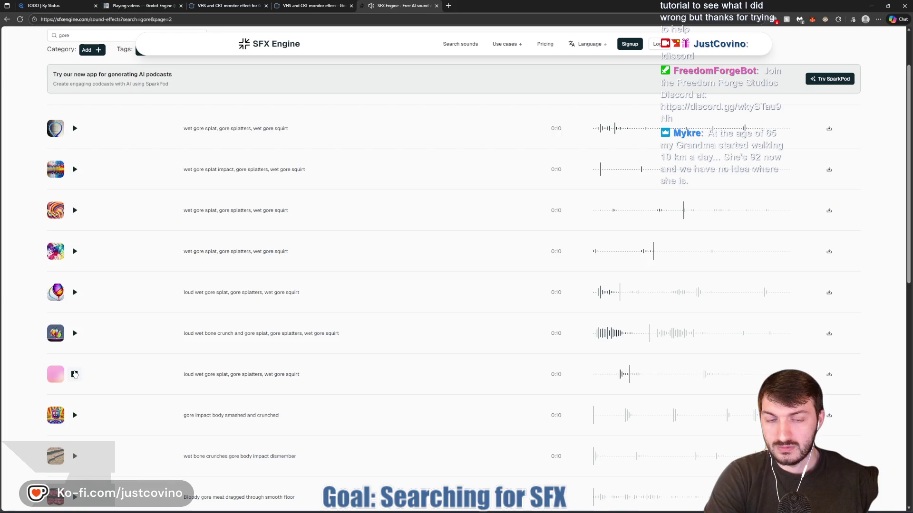
click(74, 415)
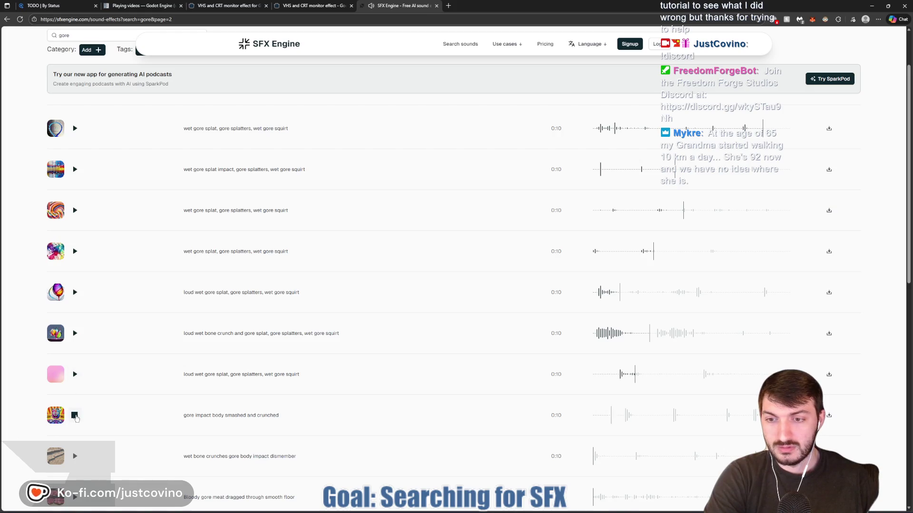
scroll(80, 414, down, 2)
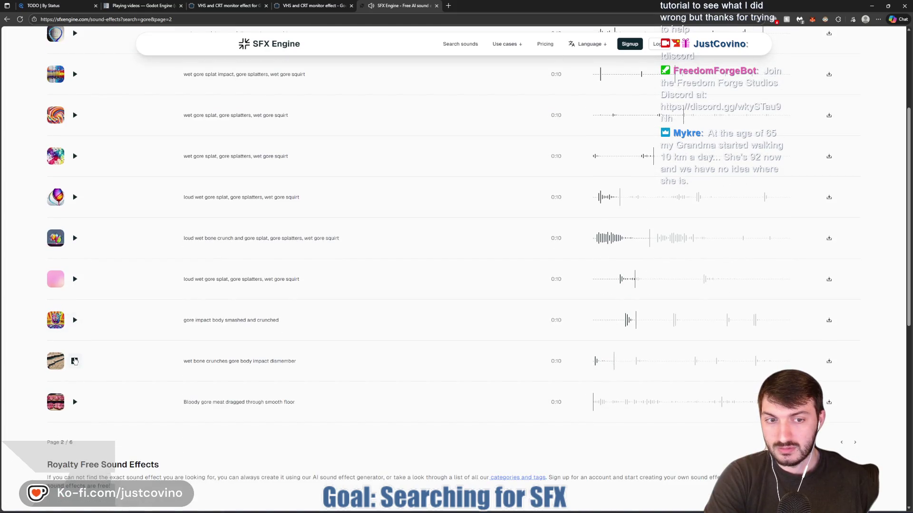
click(74, 404)
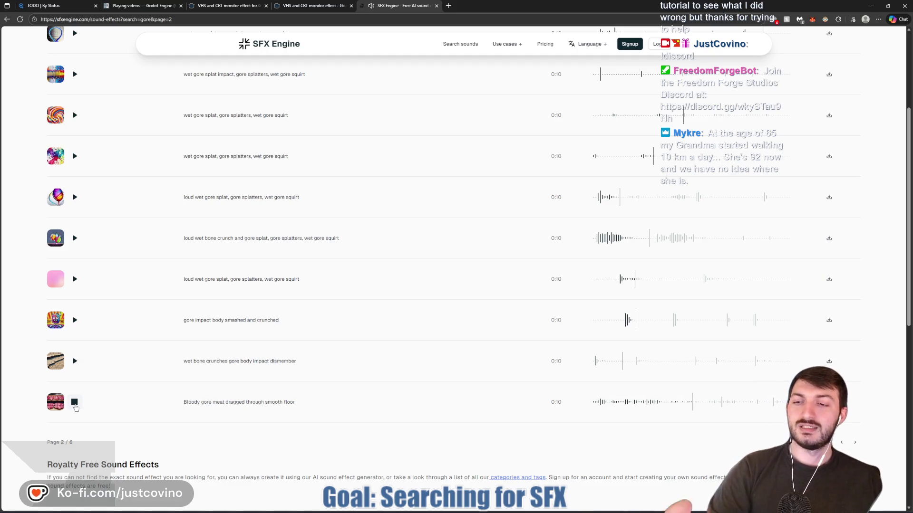
scroll(146, 347, up, 4)
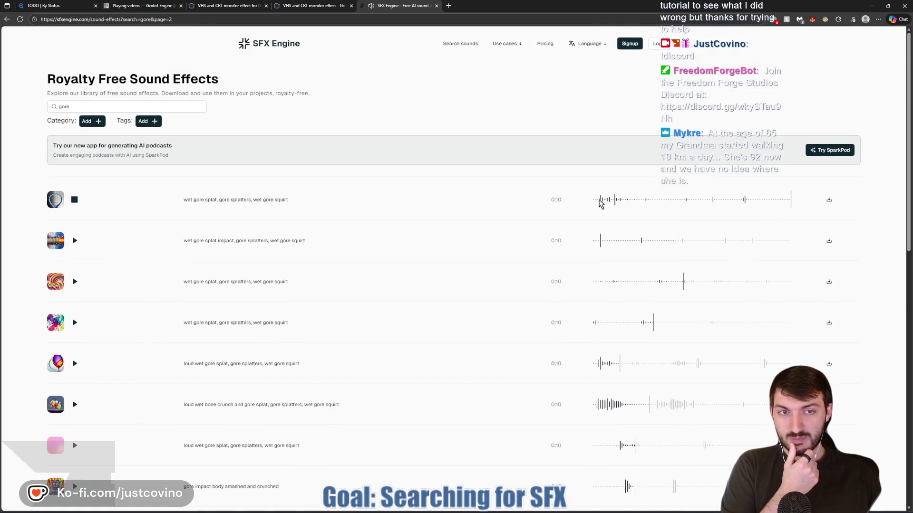
click(75, 202)
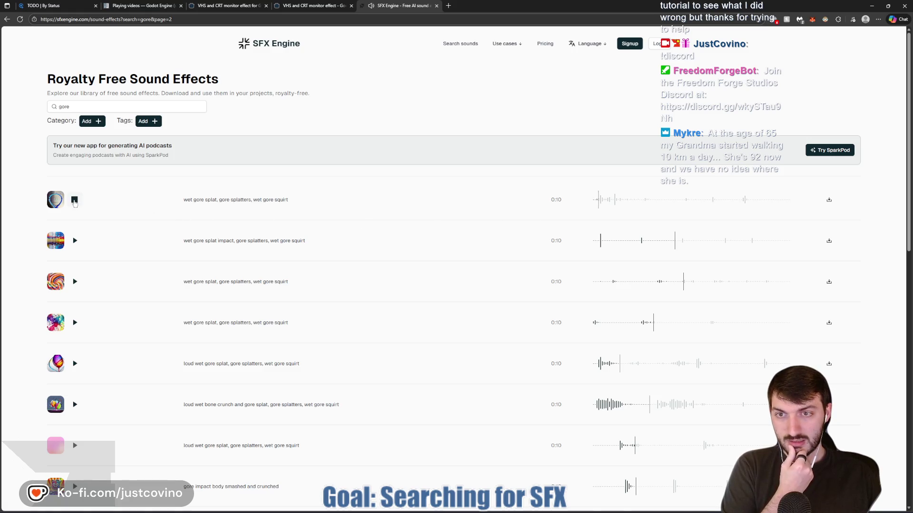
click(75, 201)
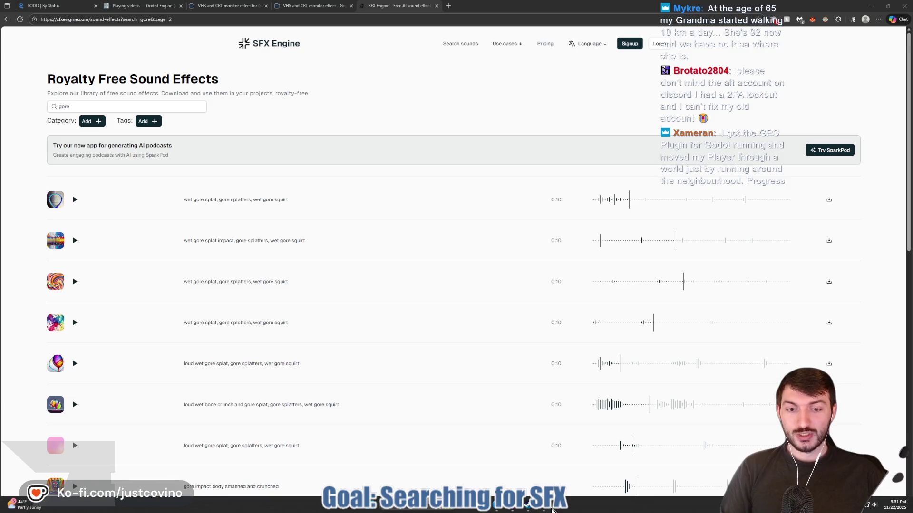
- Back in Godot, expand res://assets/sfx in FileSystem and open the GooRope node's goo_rope.gd
click(540, 511)
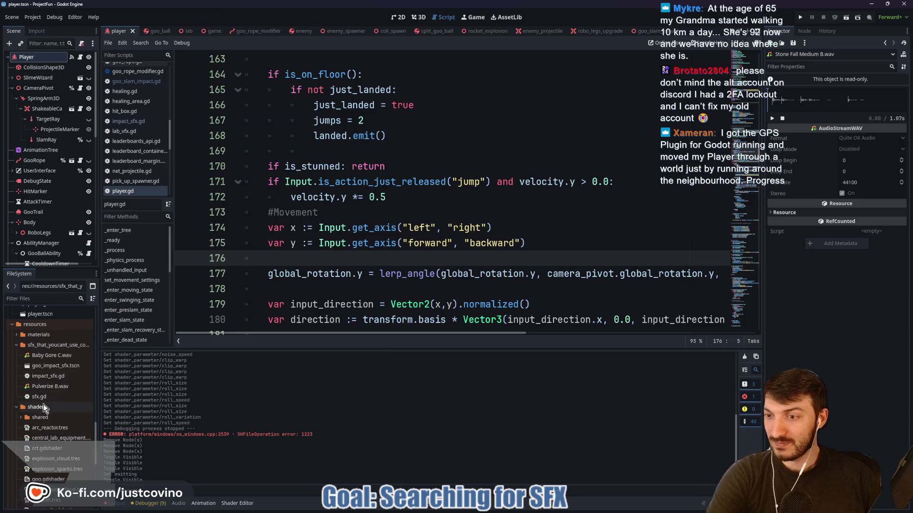
scroll(56, 355, up, 5)
scroll(55, 355, up, 5)
scroll(50, 355, up, 4)
scroll(50, 354, up, 10)
click(15, 395)
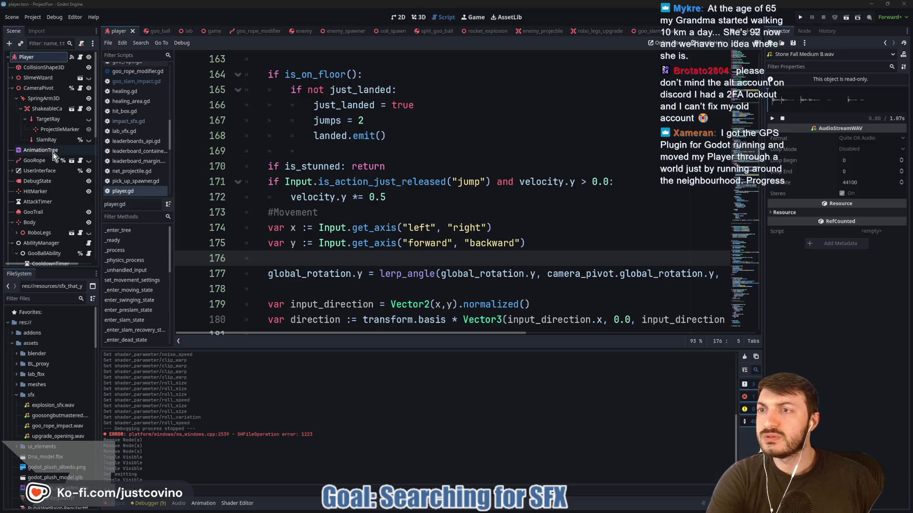
click(80, 162)
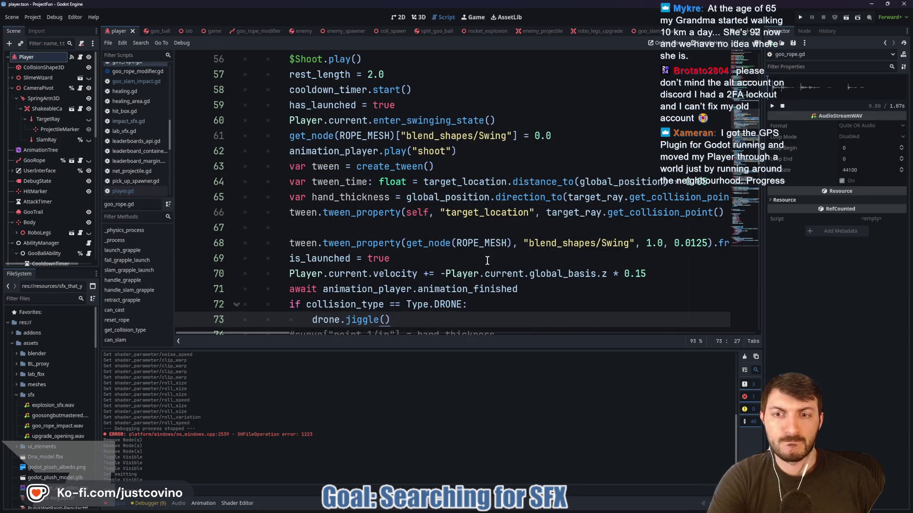
scroll(498, 241, down, 1)
scroll(467, 242, up, 5)
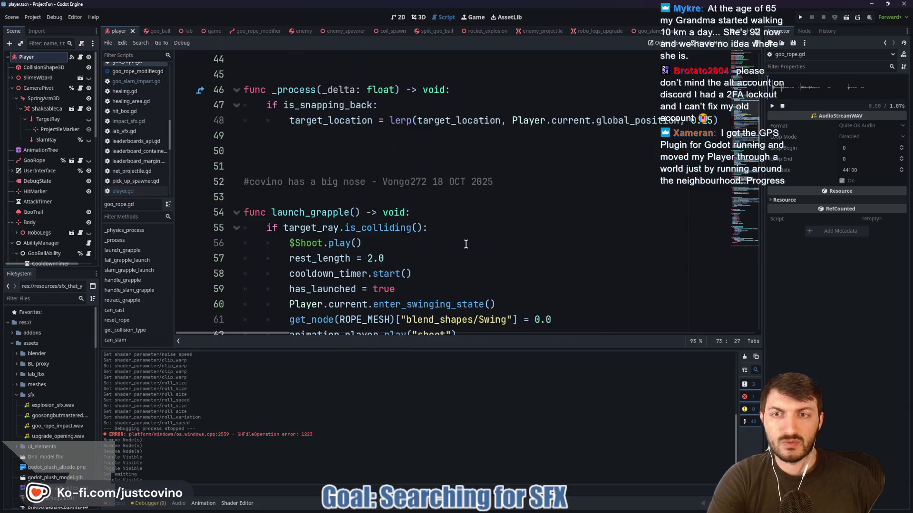
scroll(447, 238, up, 5)
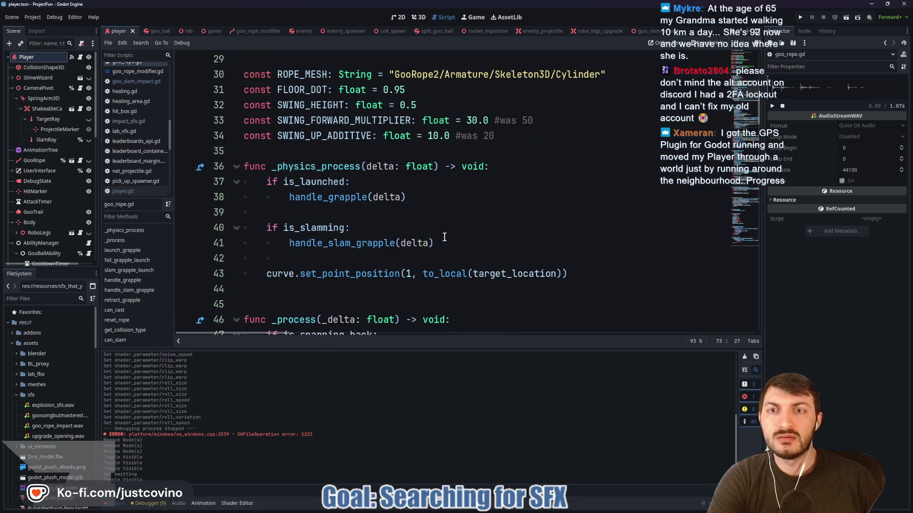
scroll(443, 237, up, 1)
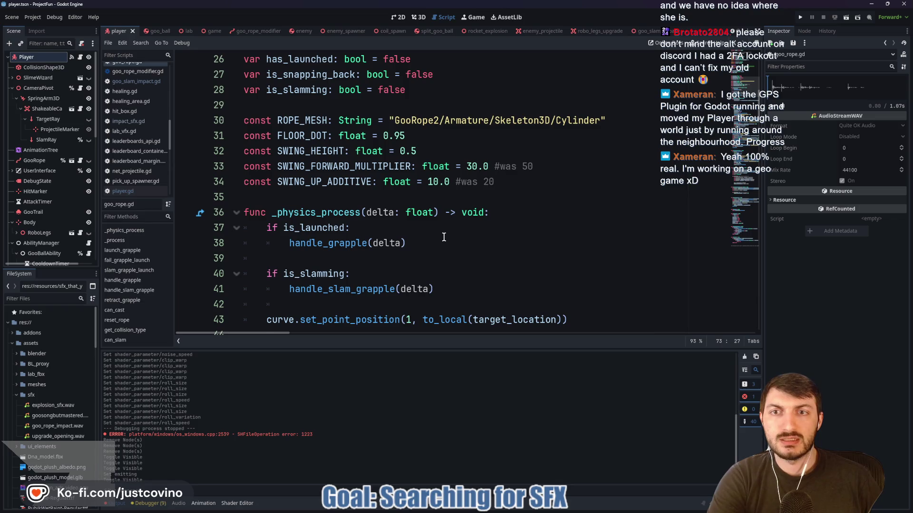
scroll(443, 237, up, 5)
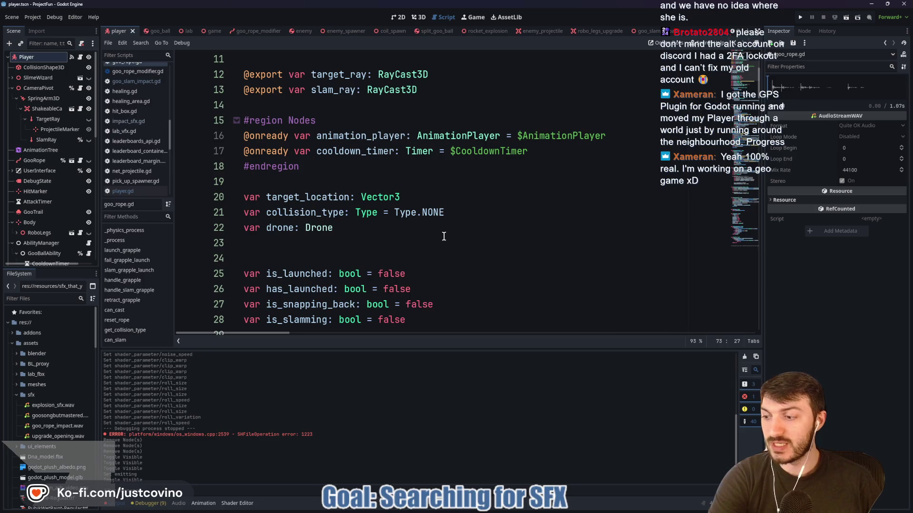
scroll(443, 236, down, 4)
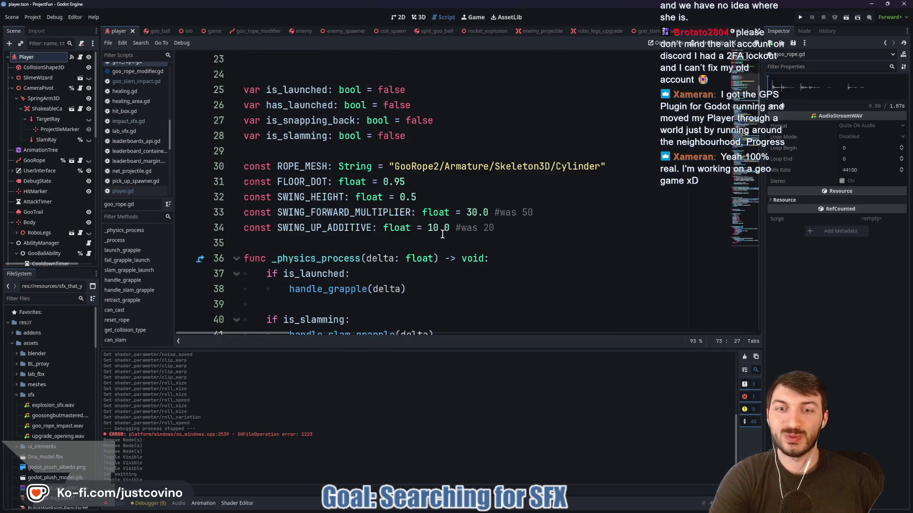
scroll(443, 232, down, 4)
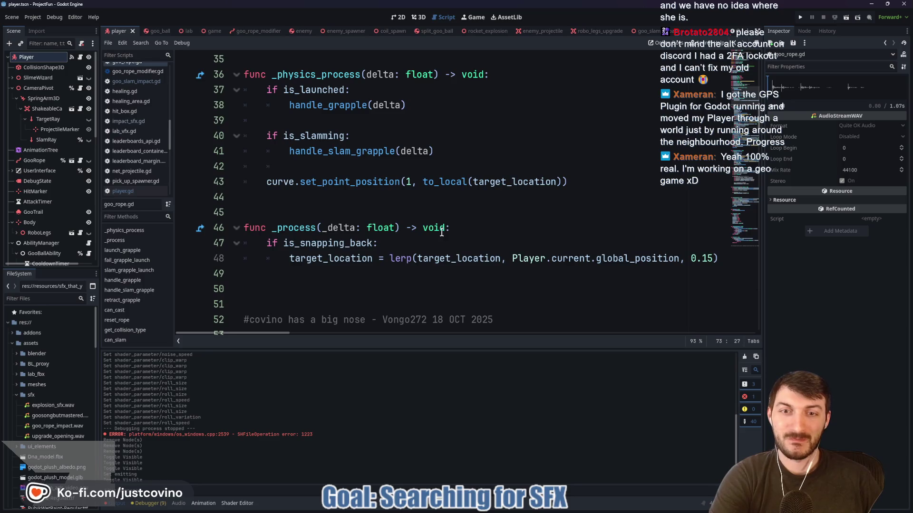
scroll(442, 232, down, 5)
scroll(442, 232, down, 3)
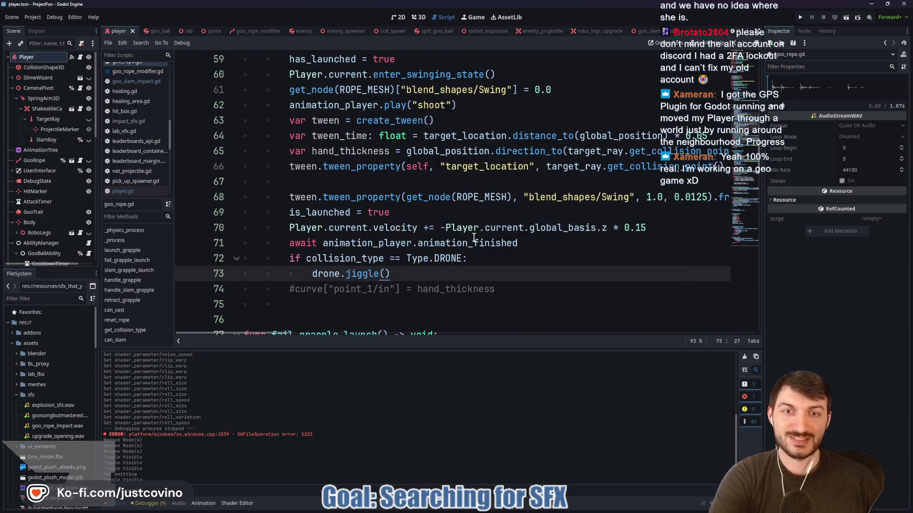
scroll(464, 244, down, 5)
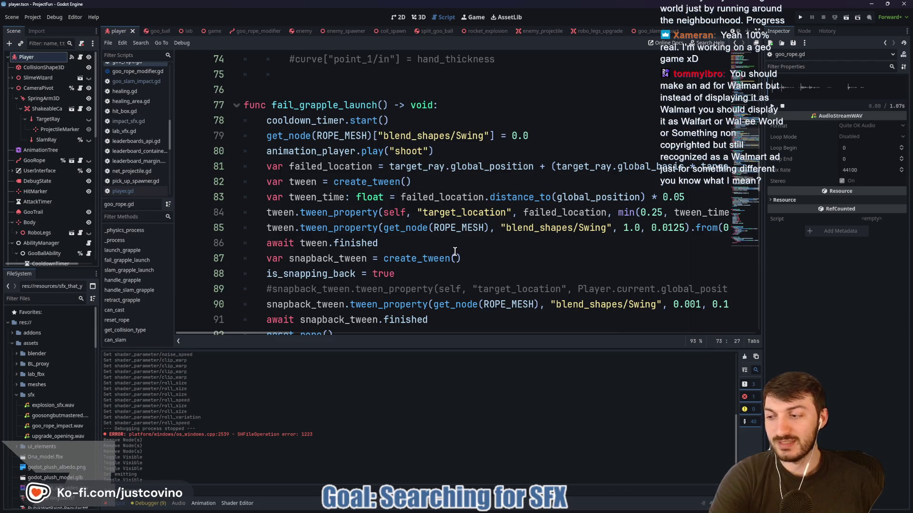
scroll(455, 252, down, 4)
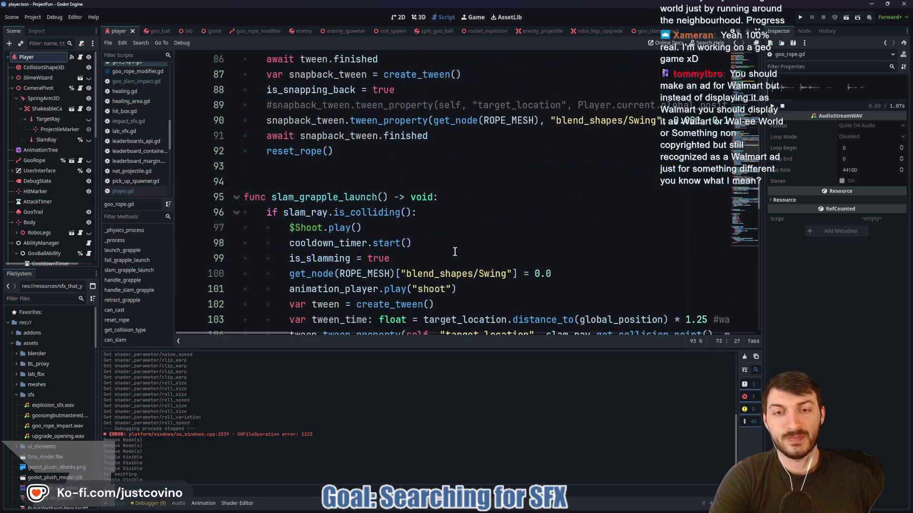
scroll(454, 251, down, 3)
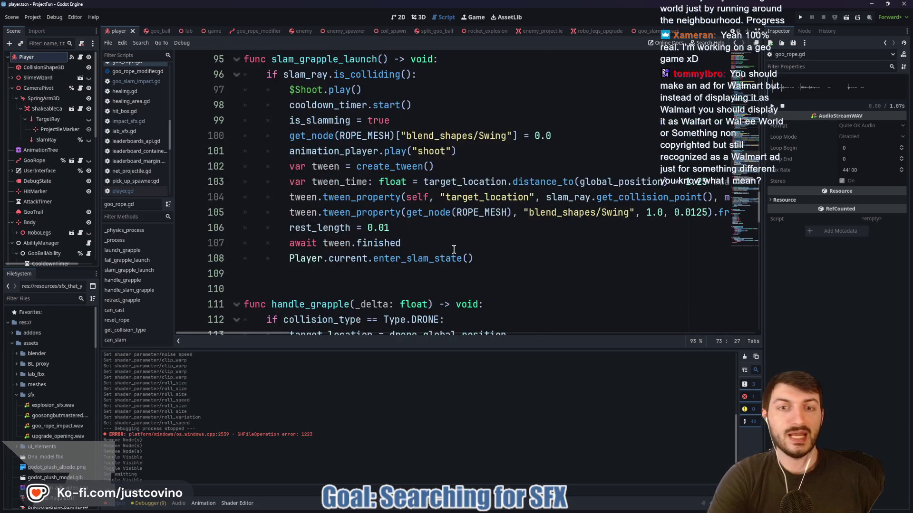
scroll(453, 247, down, 3)
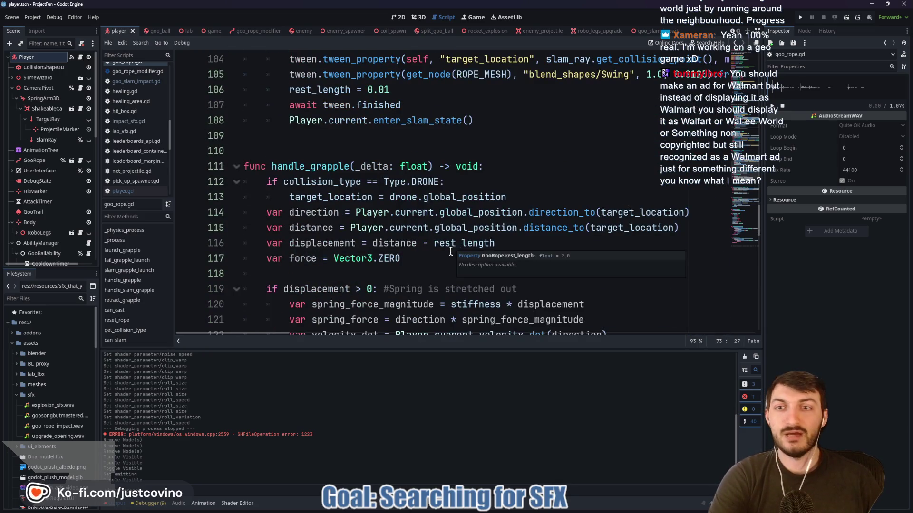
scroll(449, 253, down, 3)
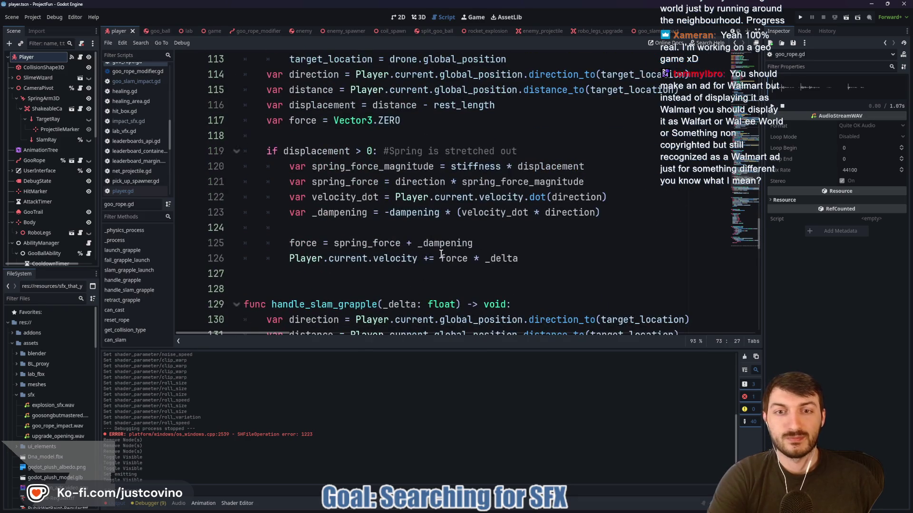
scroll(441, 255, down, 3)
scroll(463, 232, down, 2)
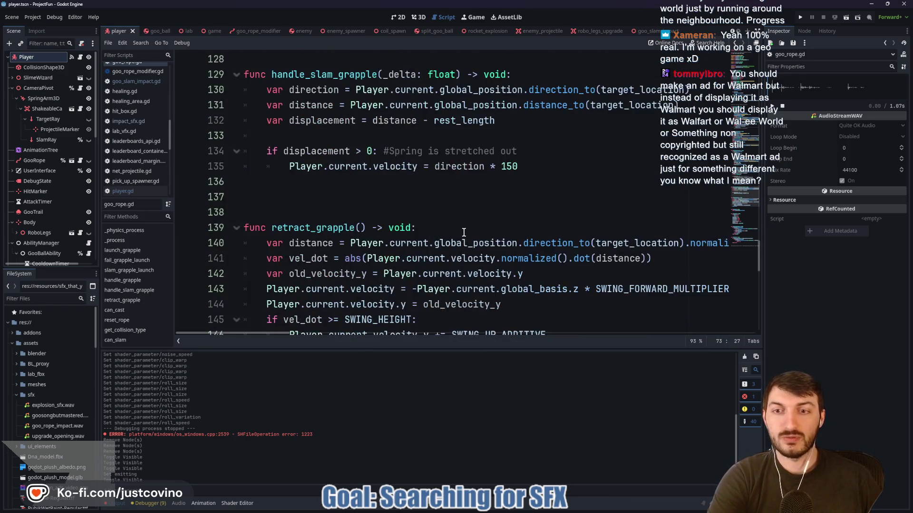
scroll(456, 234, down, 3)
scroll(447, 238, down, 7)
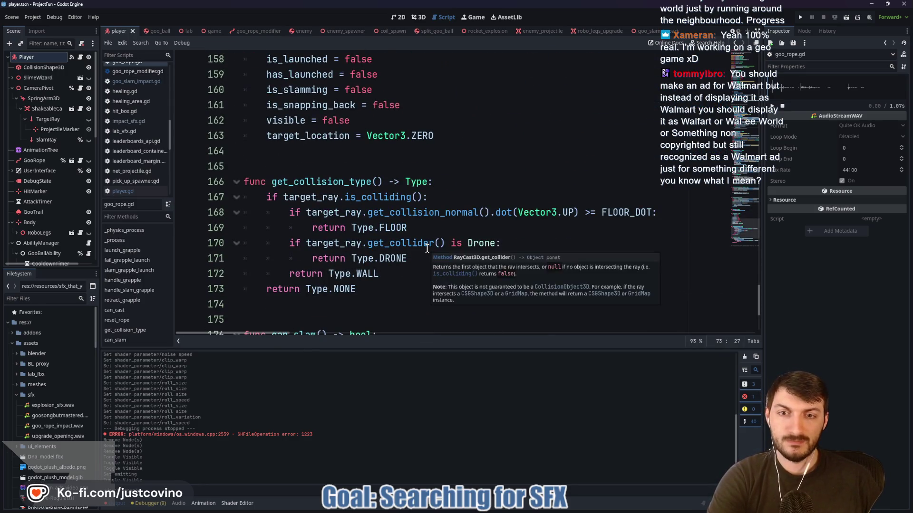
scroll(426, 249, down, 3)
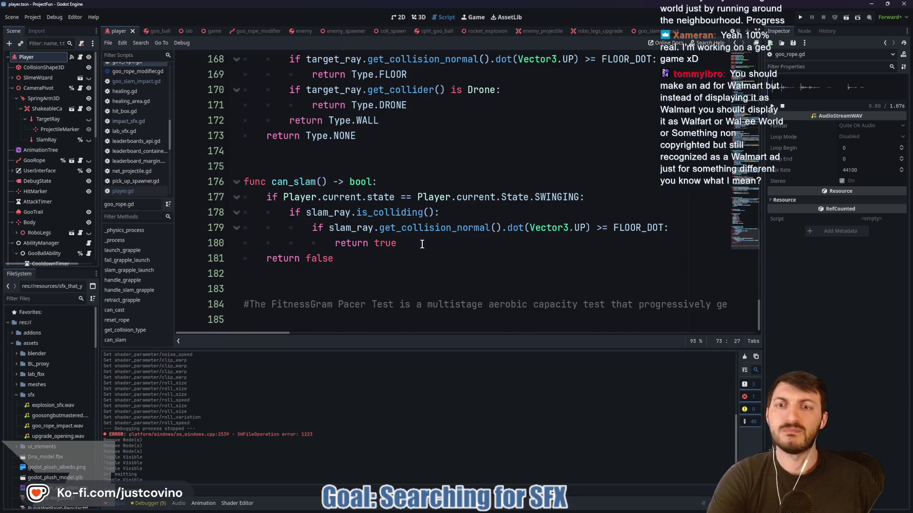
scroll(426, 251, up, 7)
scroll(428, 255, up, 2)
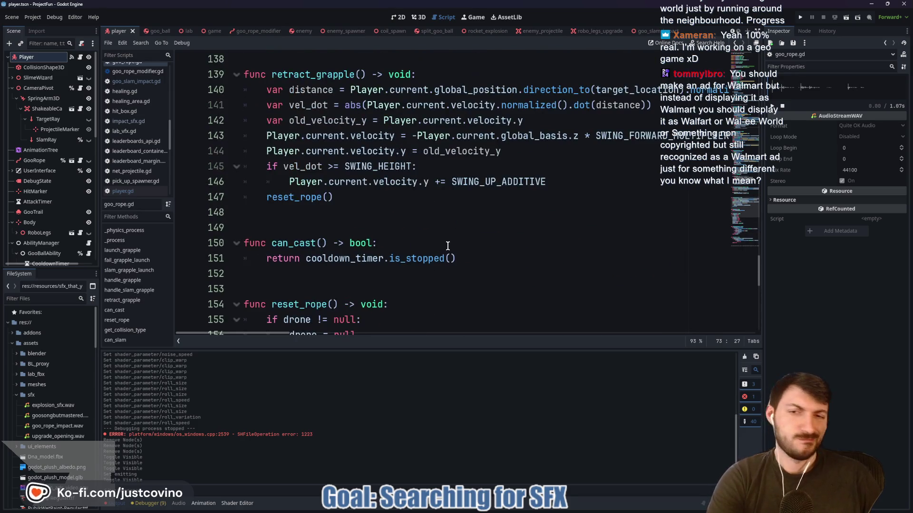
scroll(446, 244, up, 2)
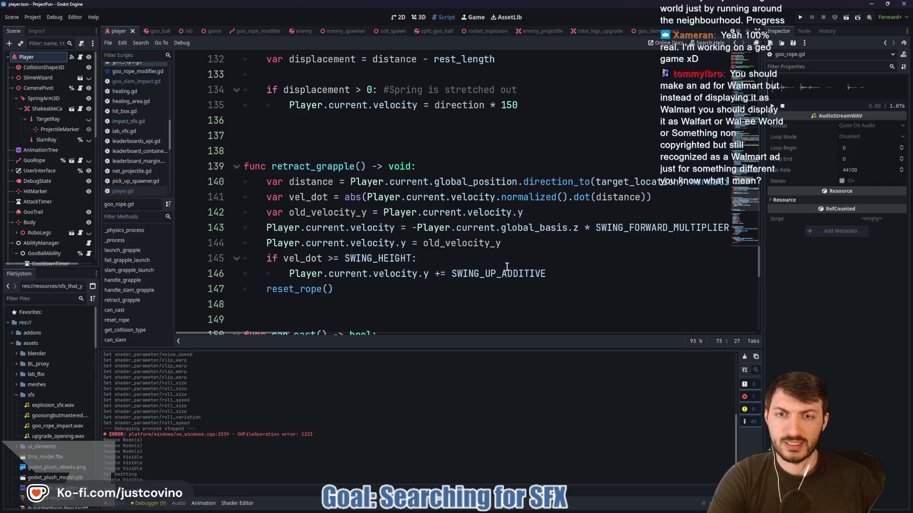
scroll(503, 266, up, 5)
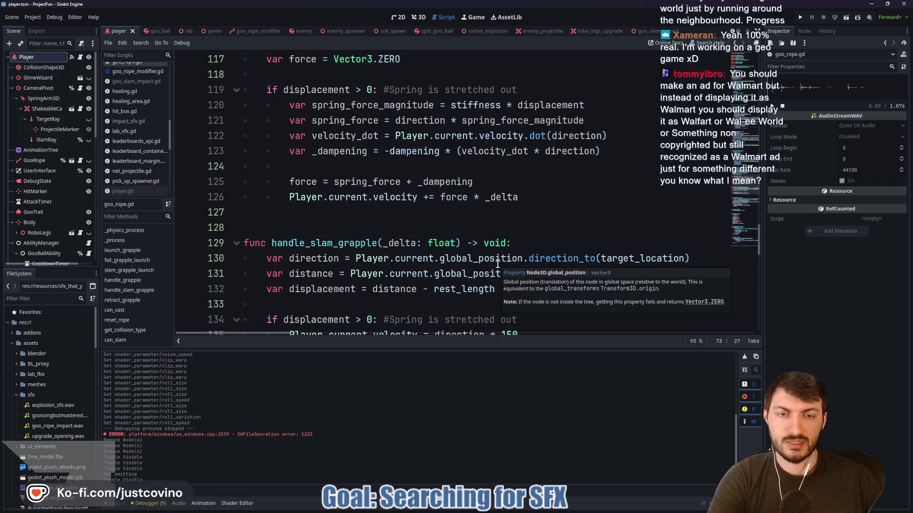
scroll(478, 261, up, 4)
scroll(469, 259, up, 4)
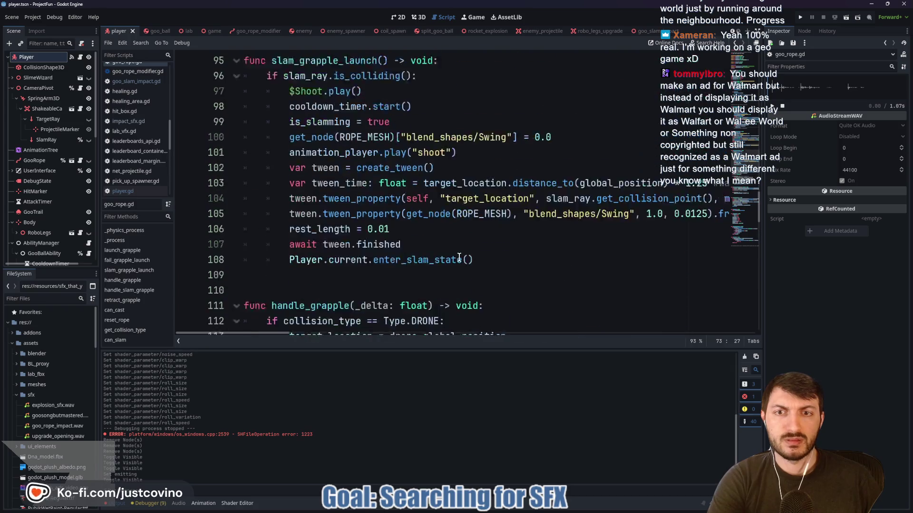
scroll(476, 253, up, 6)
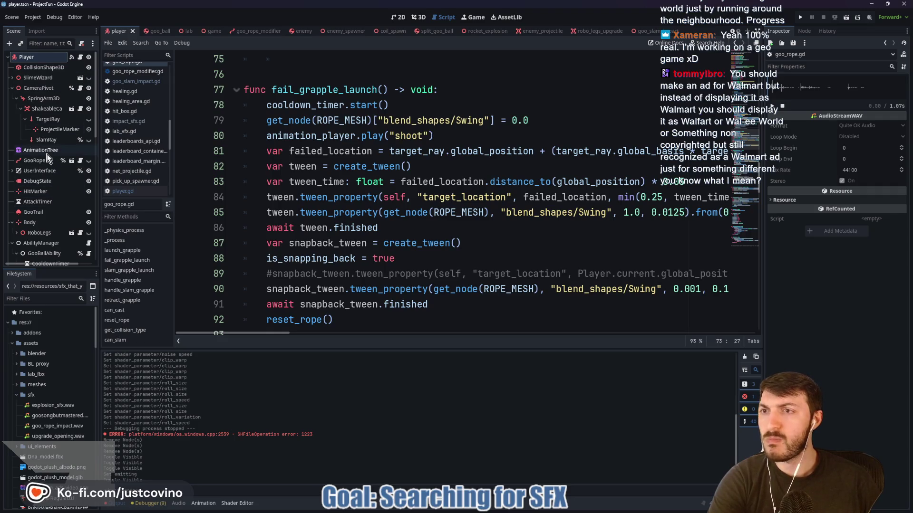
- Open player.gd from the Player node and scroll through its code
click(80, 57)
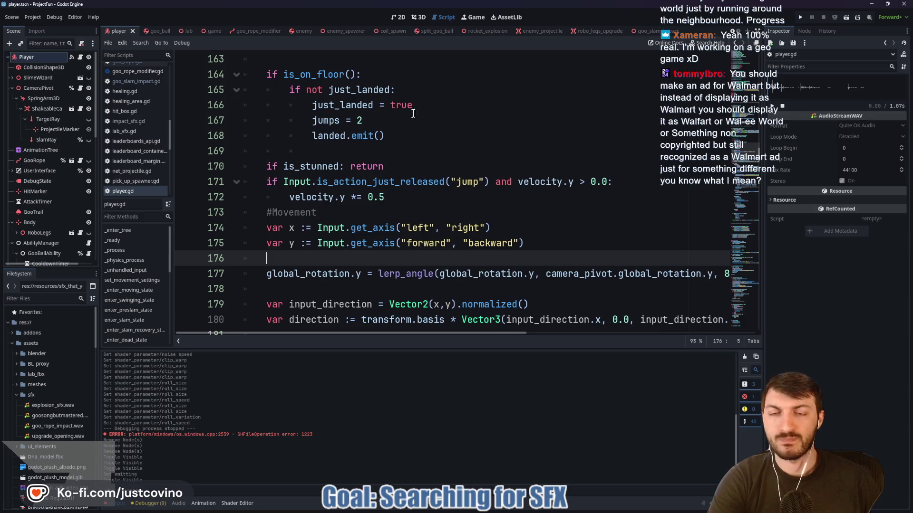
scroll(482, 192, up, 7)
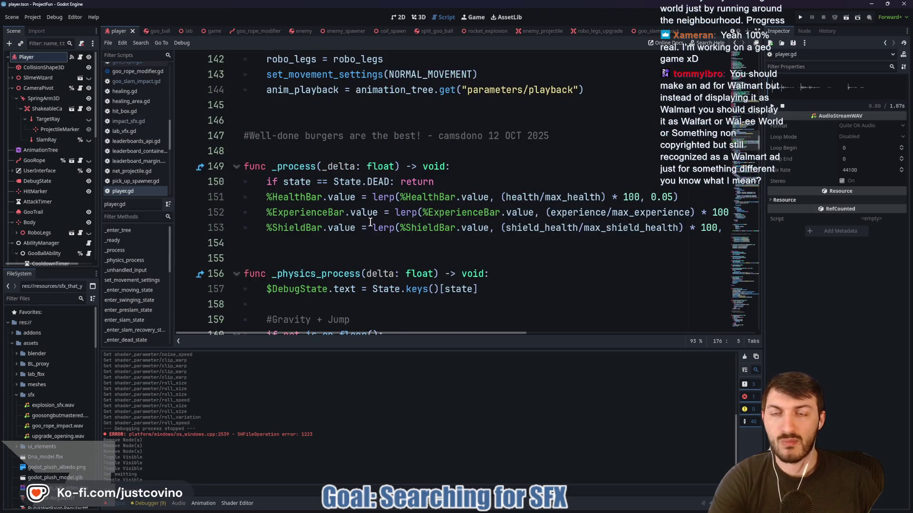
scroll(364, 219, up, 6)
scroll(356, 209, down, 4)
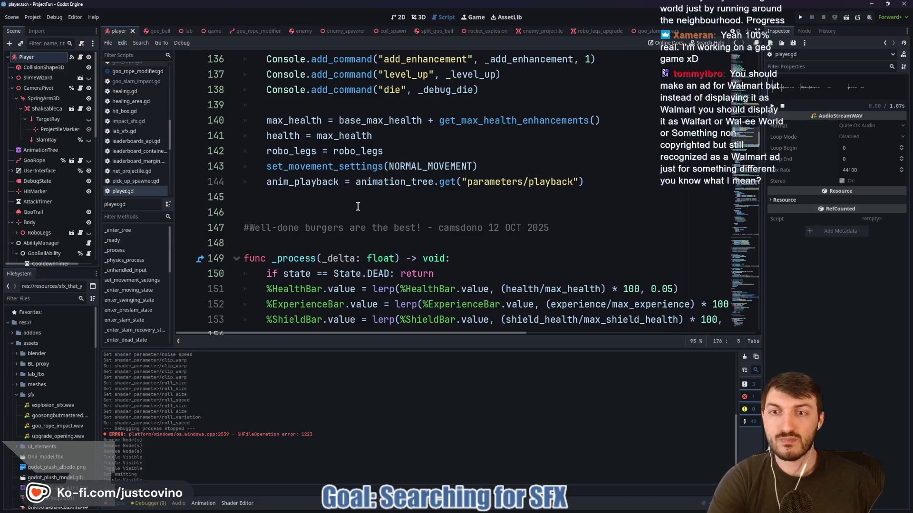
scroll(351, 193, up, 12)
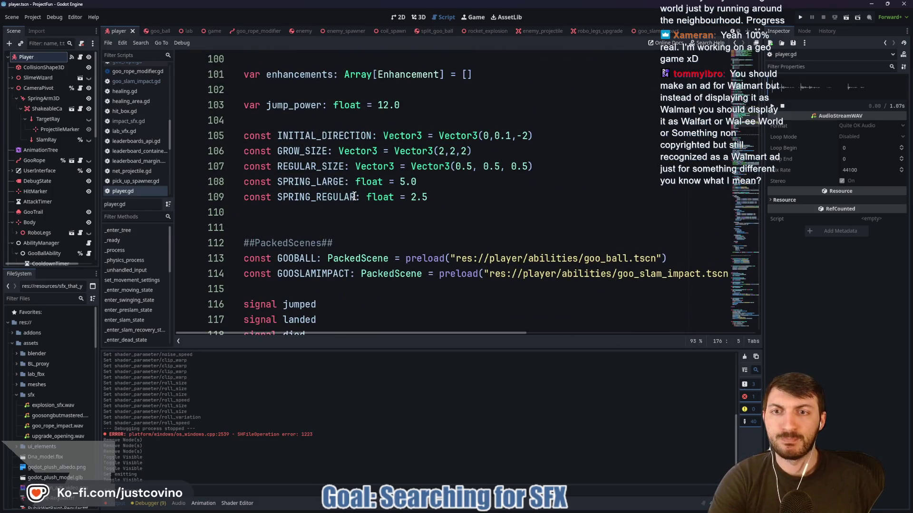
scroll(354, 196, up, 6)
scroll(354, 196, up, 5)
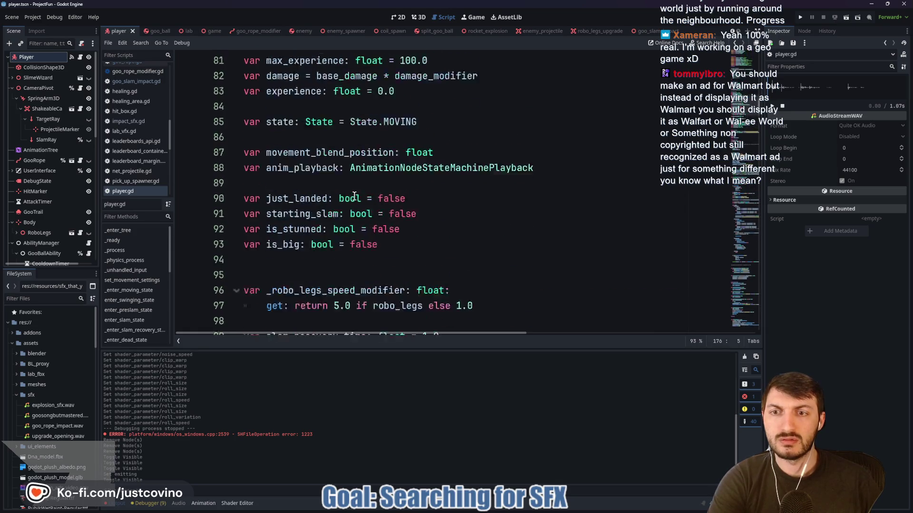
scroll(356, 199, down, 12)
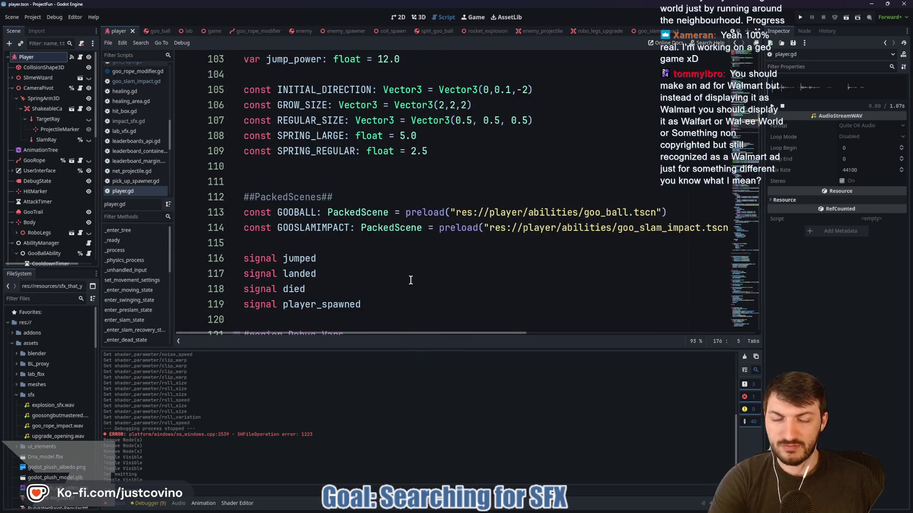
- Enlarge the code area and scroll down to the add_experience and take_damage functions
drag(405, 350, 408, 445)
scroll(380, 288, down, 16)
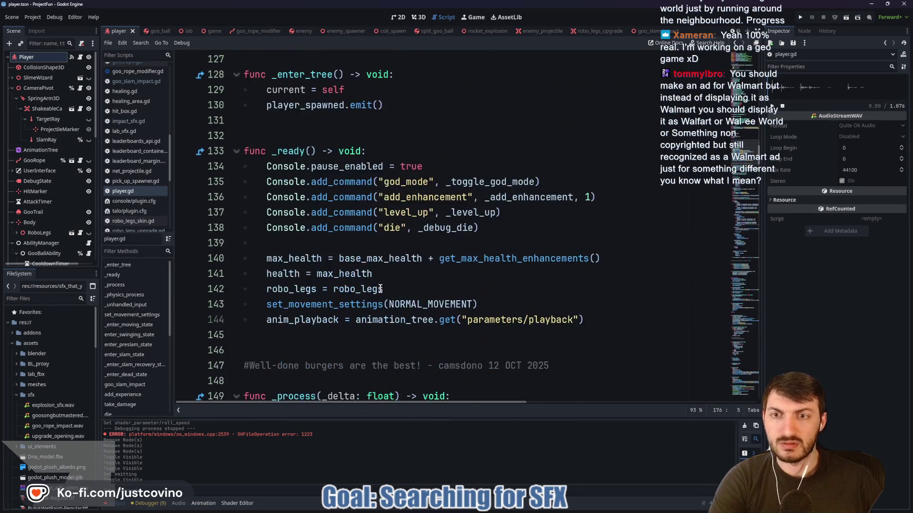
scroll(381, 290, down, 16)
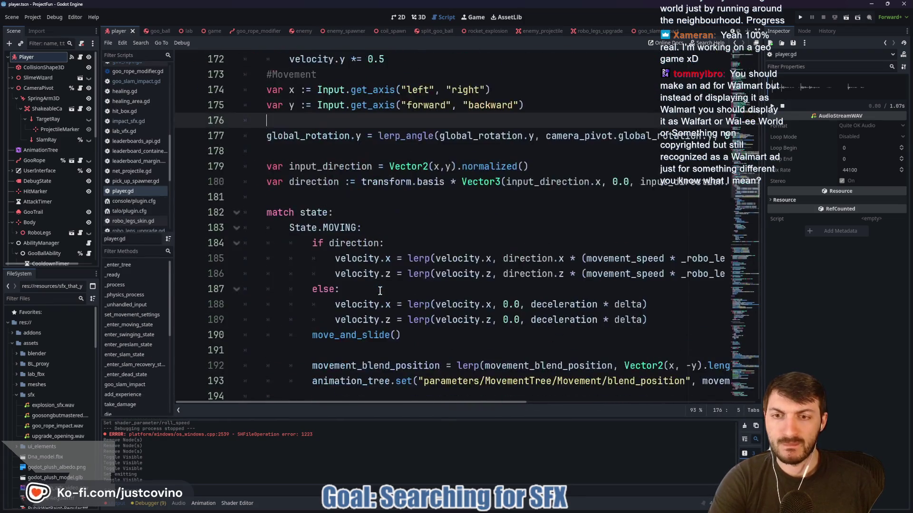
scroll(381, 295, down, 5)
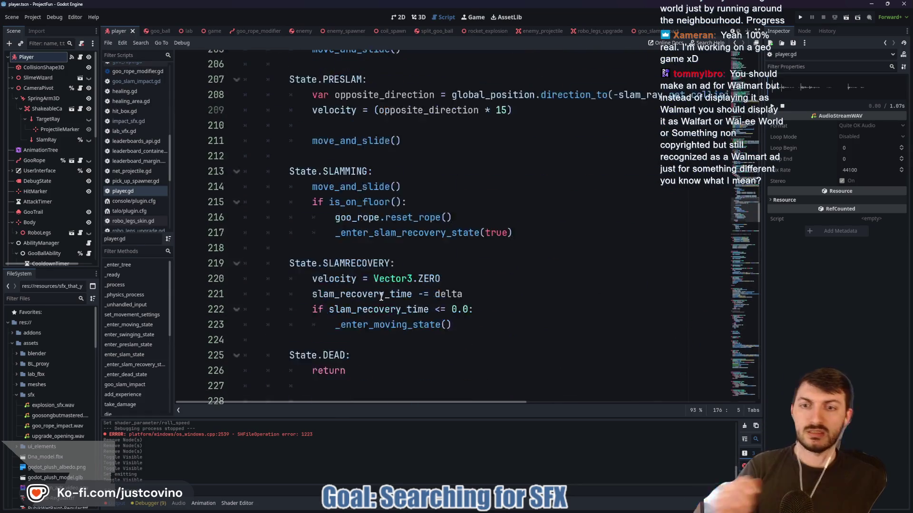
scroll(380, 295, down, 2)
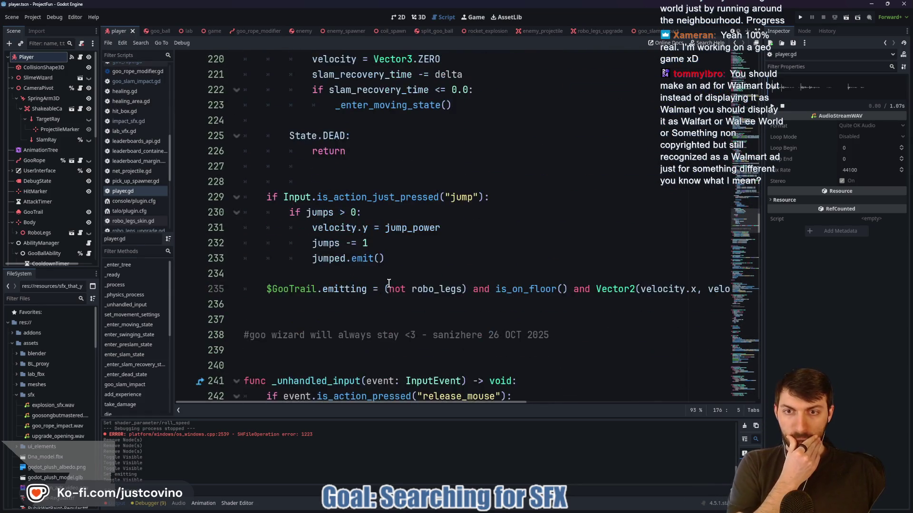
scroll(389, 283, up, 5)
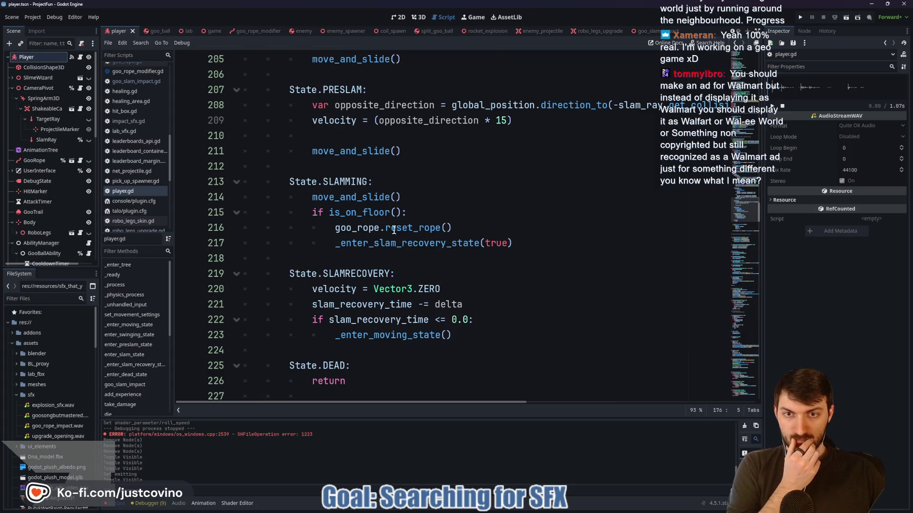
scroll(393, 233, down, 9)
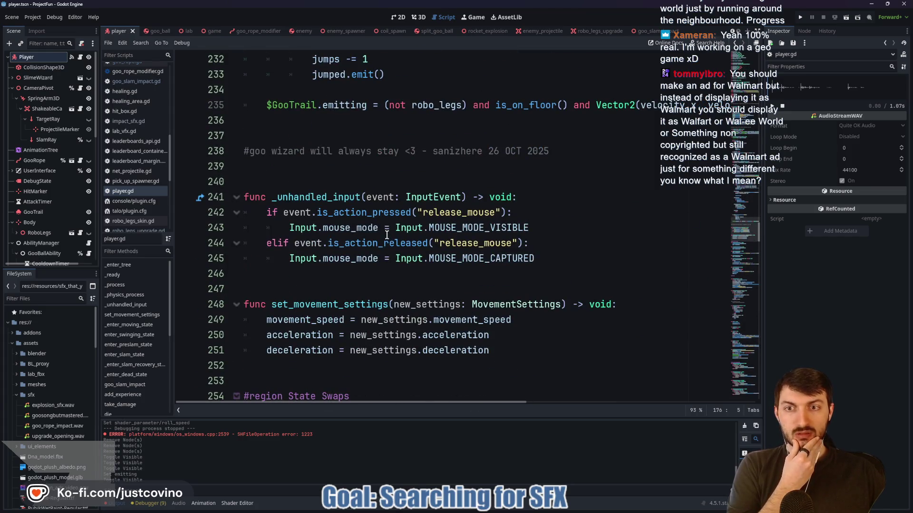
scroll(387, 234, down, 8)
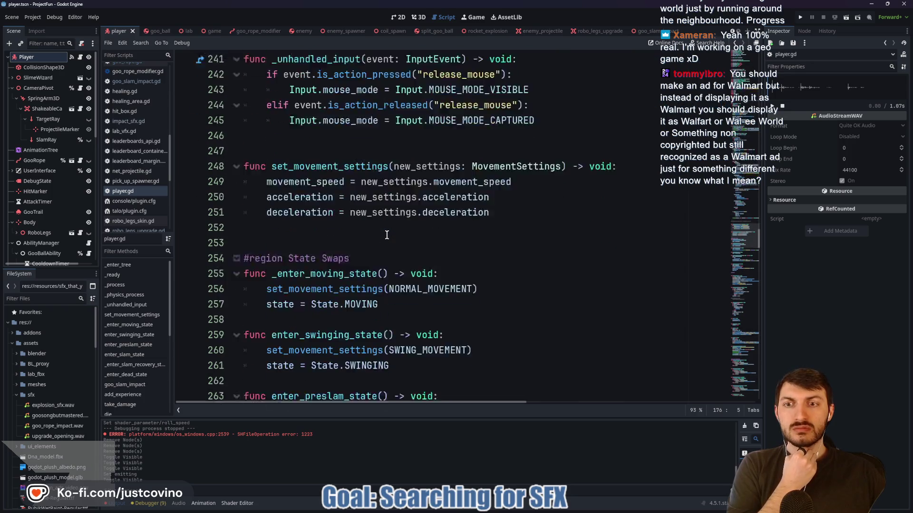
scroll(380, 238, down, 5)
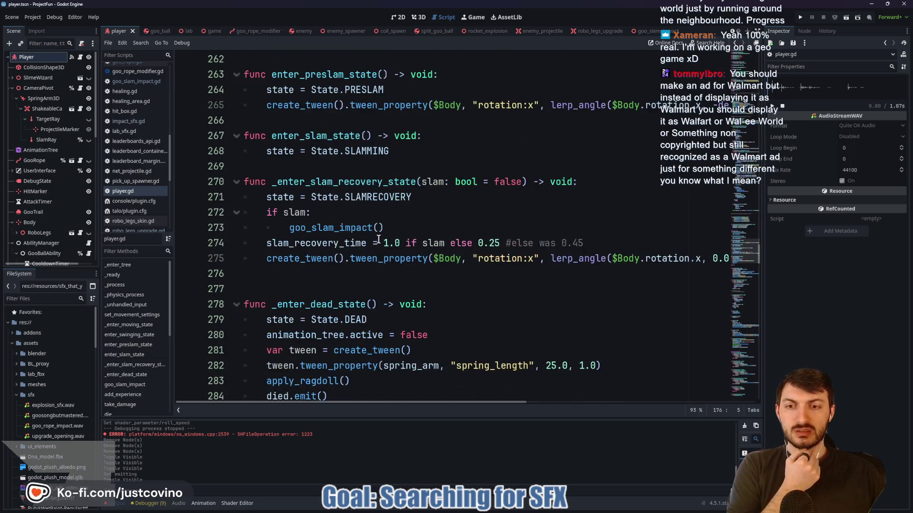
scroll(377, 240, down, 3)
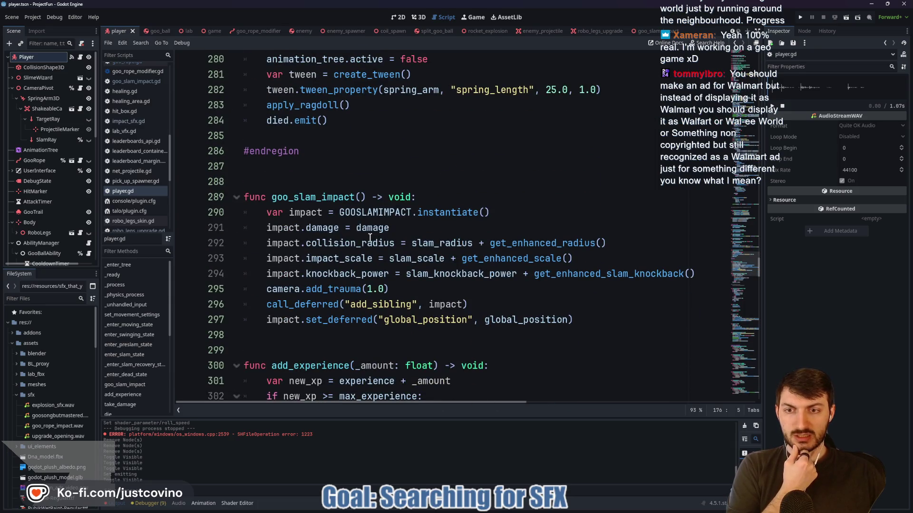
scroll(370, 238, down, 2)
scroll(368, 238, down, 1)
scroll(369, 238, down, 3)
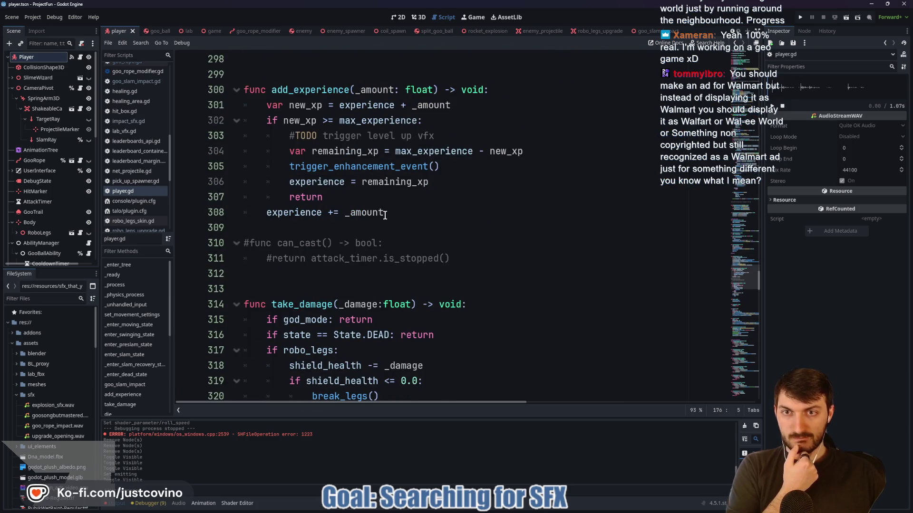
drag(456, 136, 267, 150)
click(483, 267)
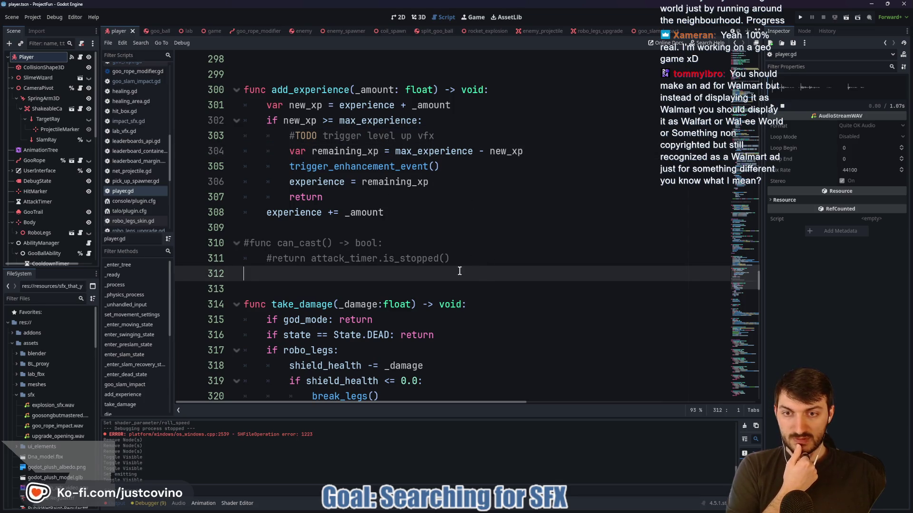
scroll(429, 265, down, 1)
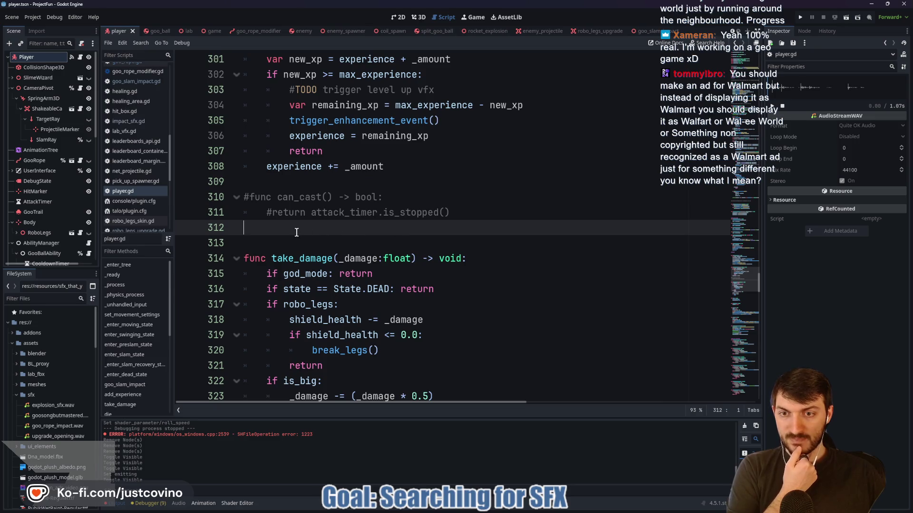
scroll(296, 232, down, 4)
scroll(286, 232, down, 4)
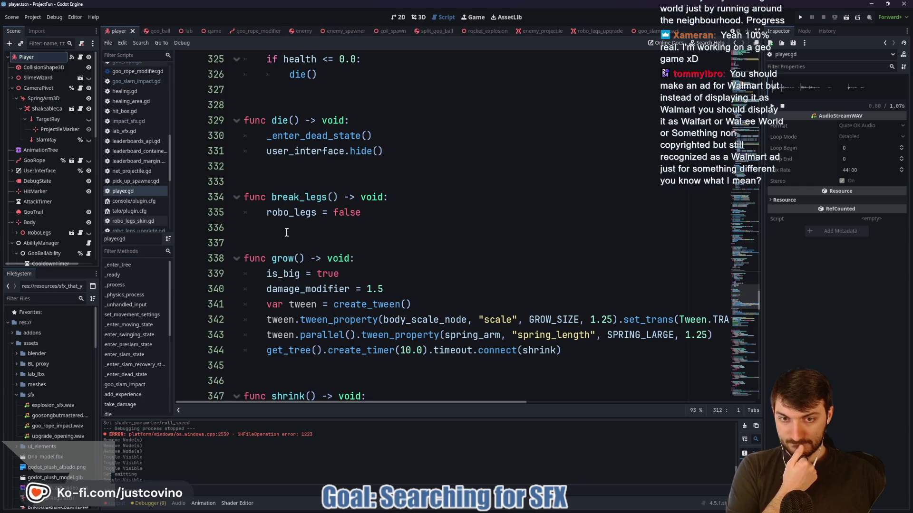
scroll(286, 232, down, 3)
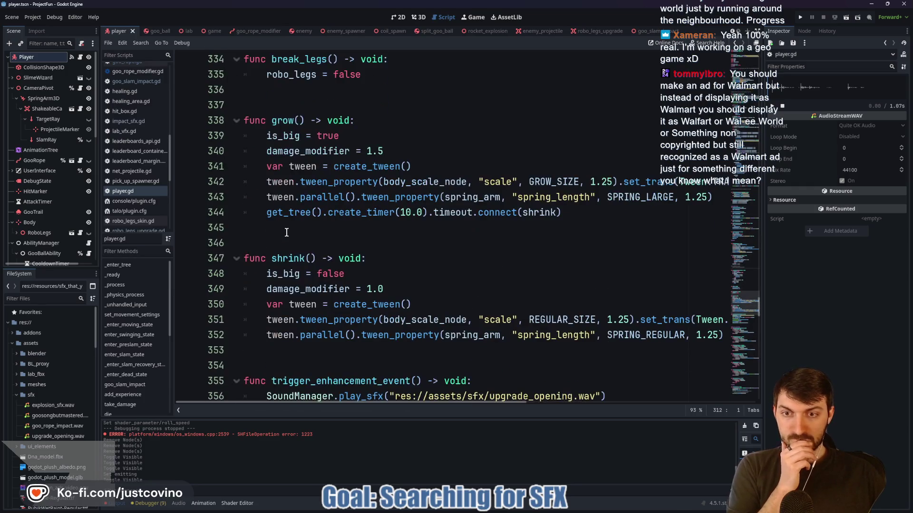
scroll(286, 232, down, 3)
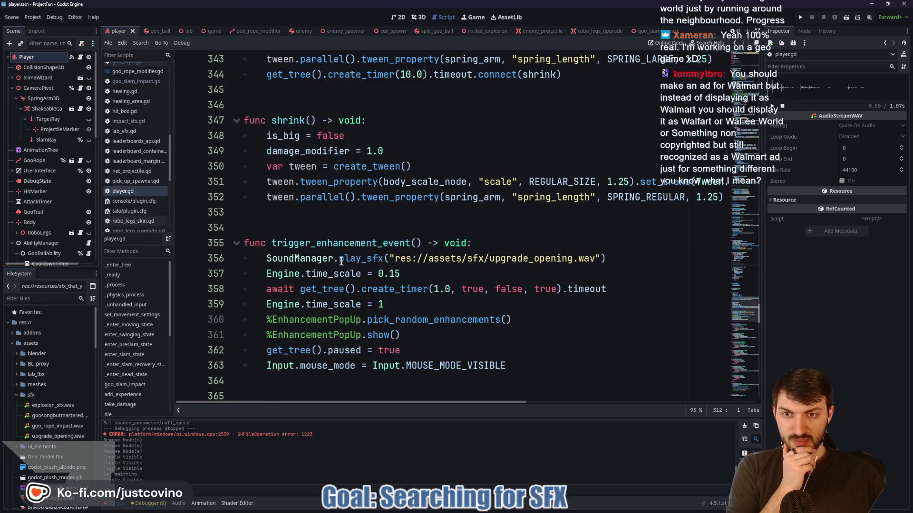
mouse_move(427, 258)
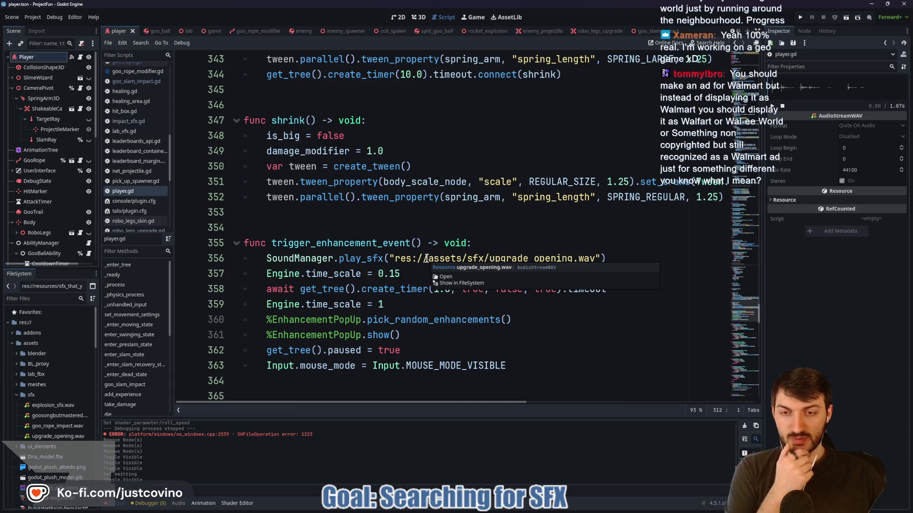
scroll(412, 247, down, 6)
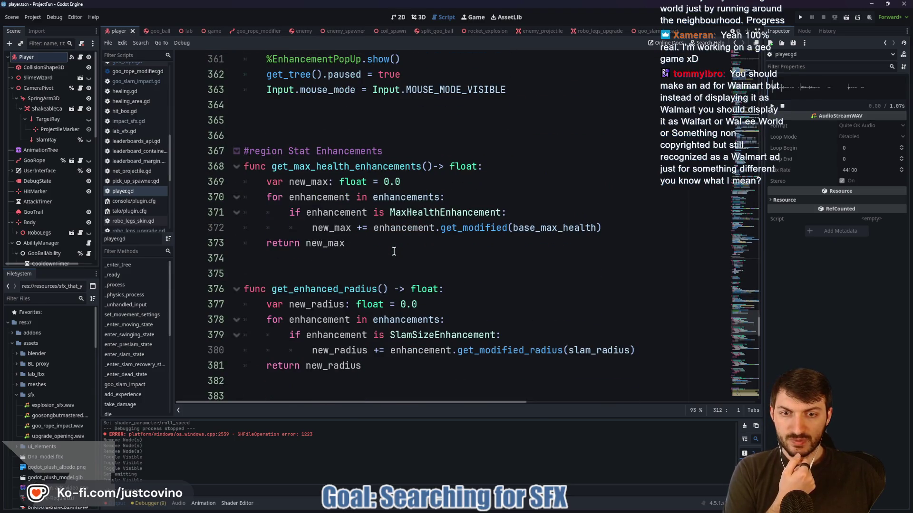
scroll(393, 251, down, 5)
scroll(393, 251, down, 5)
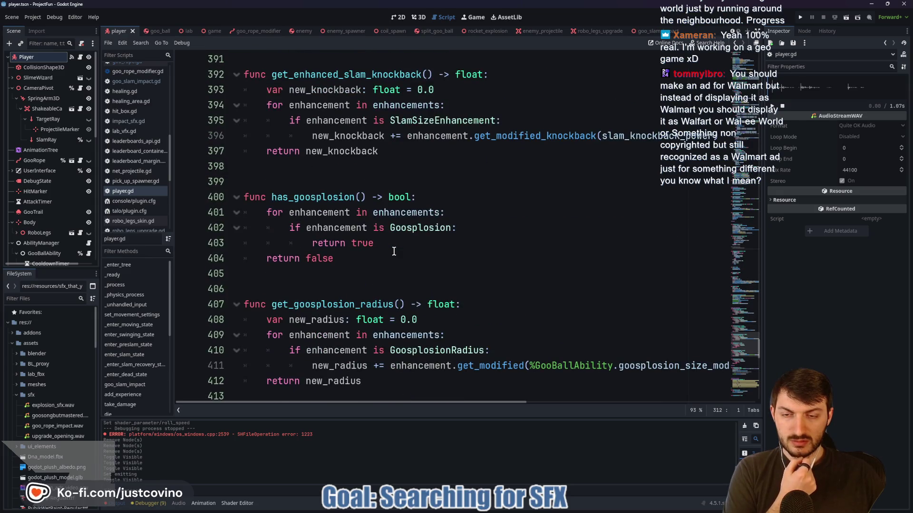
scroll(394, 251, down, 1)
scroll(394, 251, down, 6)
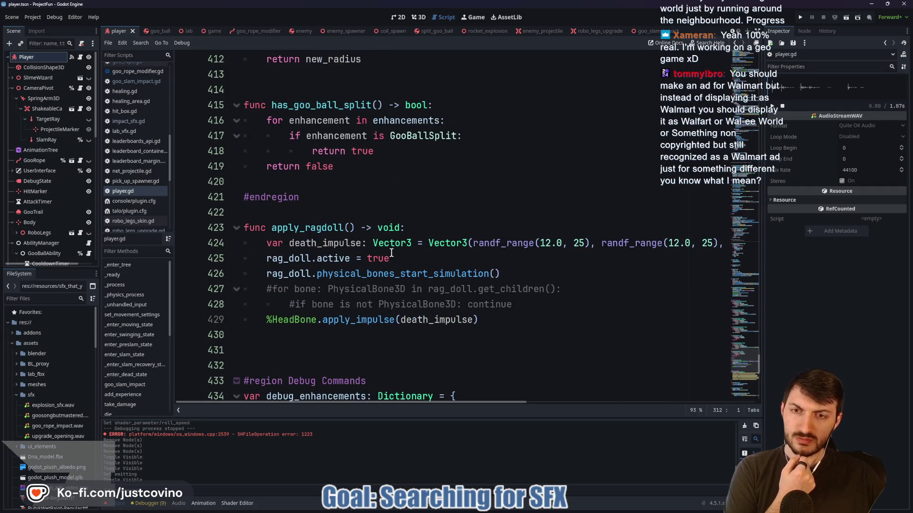
scroll(391, 253, down, 3)
scroll(391, 252, down, 6)
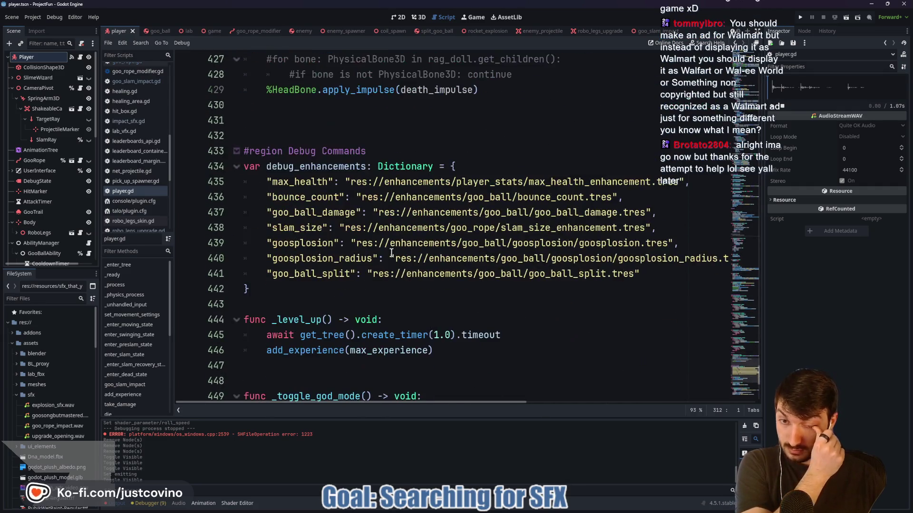
scroll(395, 248, down, 2)
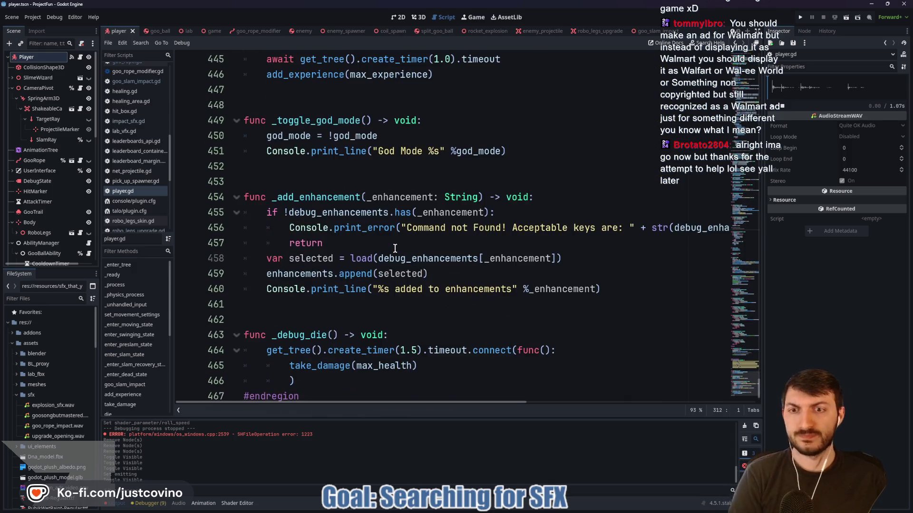
scroll(378, 256, down, 1)
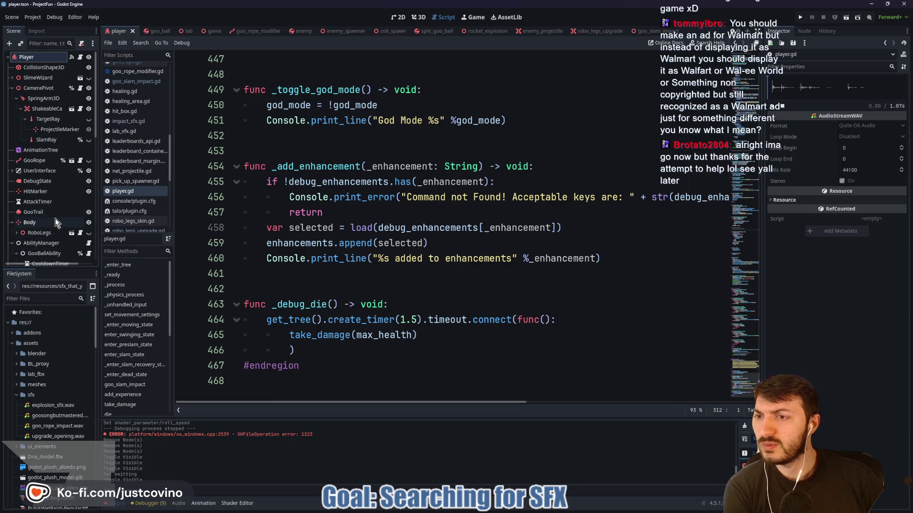
scroll(55, 220, down, 3)
scroll(51, 189, down, 8)
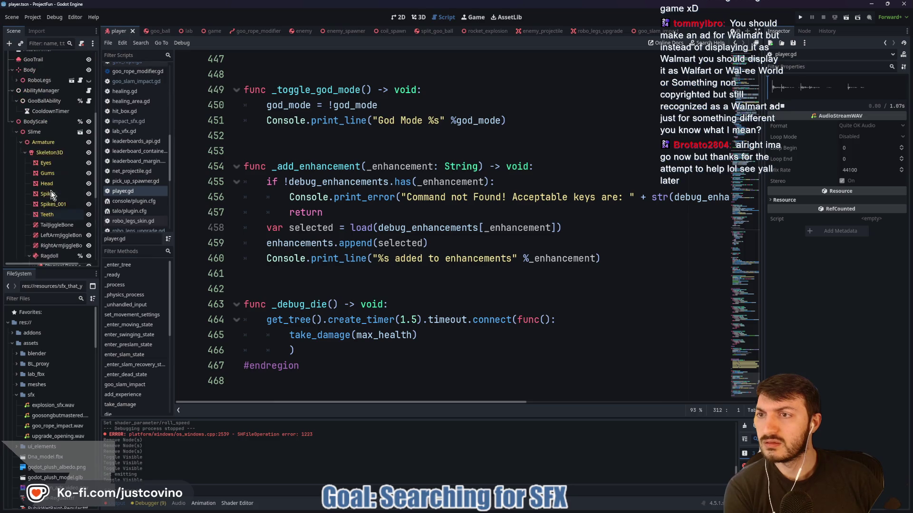
scroll(49, 200, up, 8)
scroll(47, 204, up, 2)
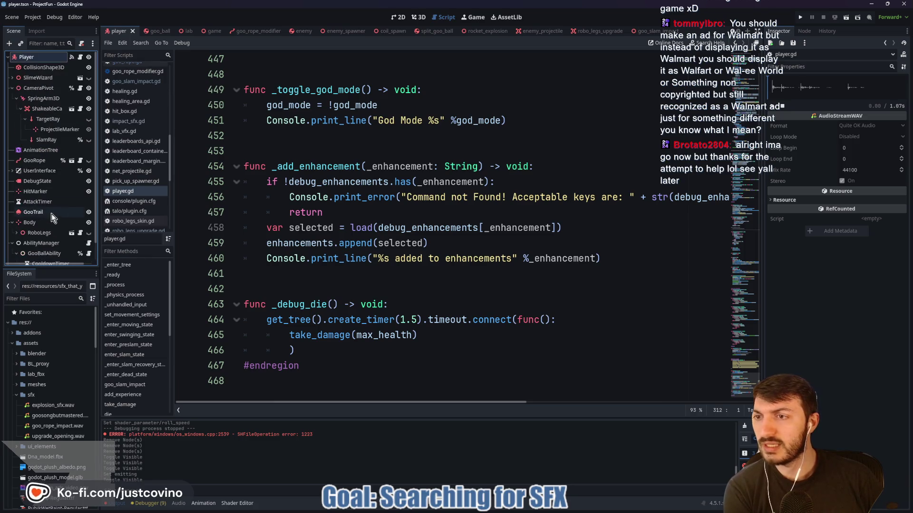
click(13, 88)
scroll(168, 33, up, 2)
- Run the testing_zone scene with F6, grapple and swing the goo character, then stop with F8
click(123, 30)
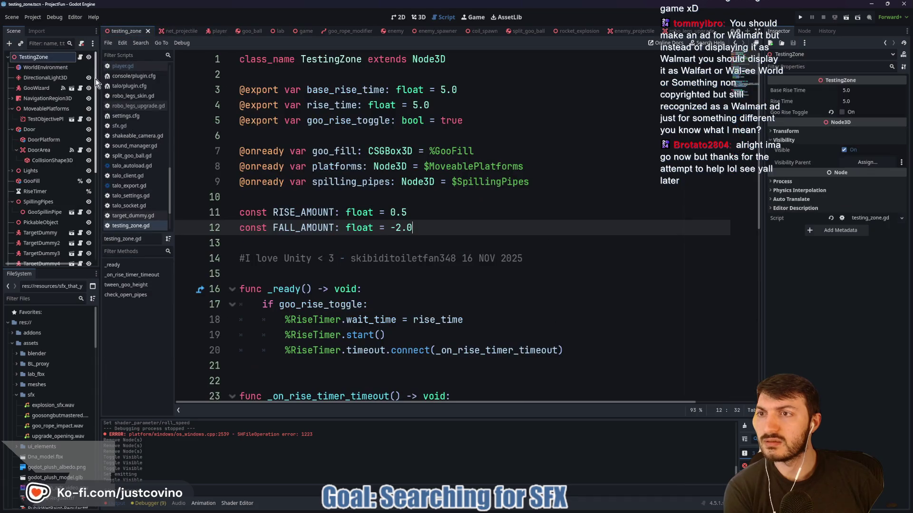
key(F6)
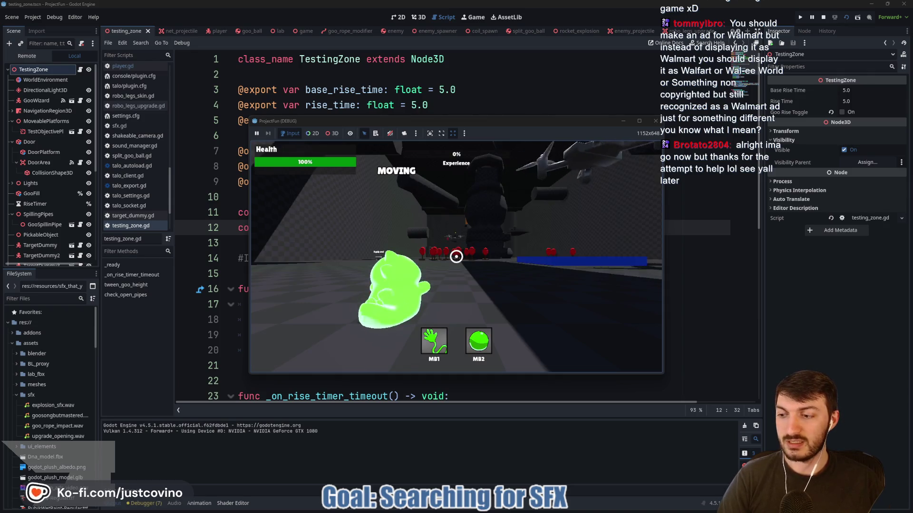
click(457, 257)
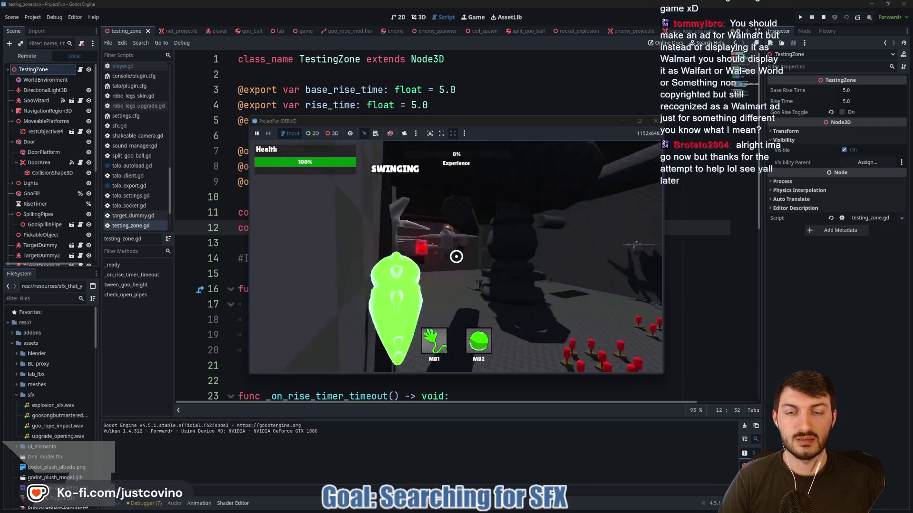
click(457, 257)
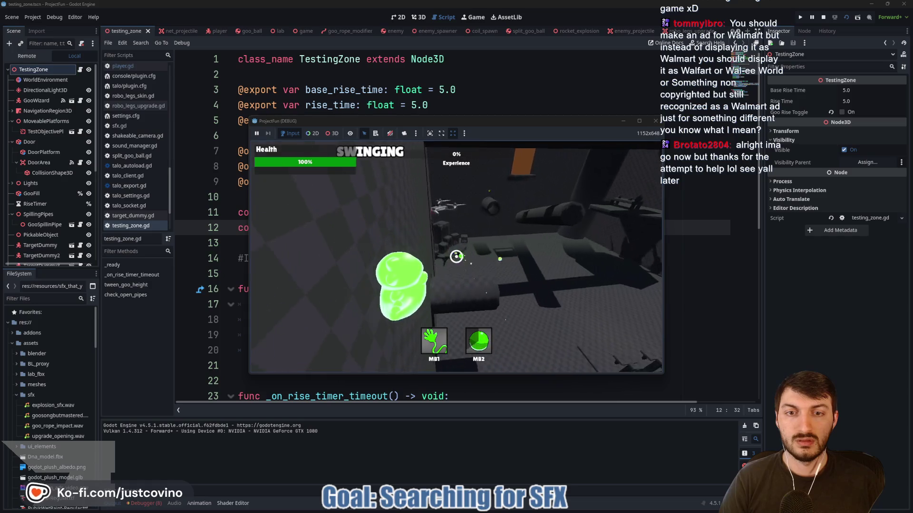
key(w)
key(F8)
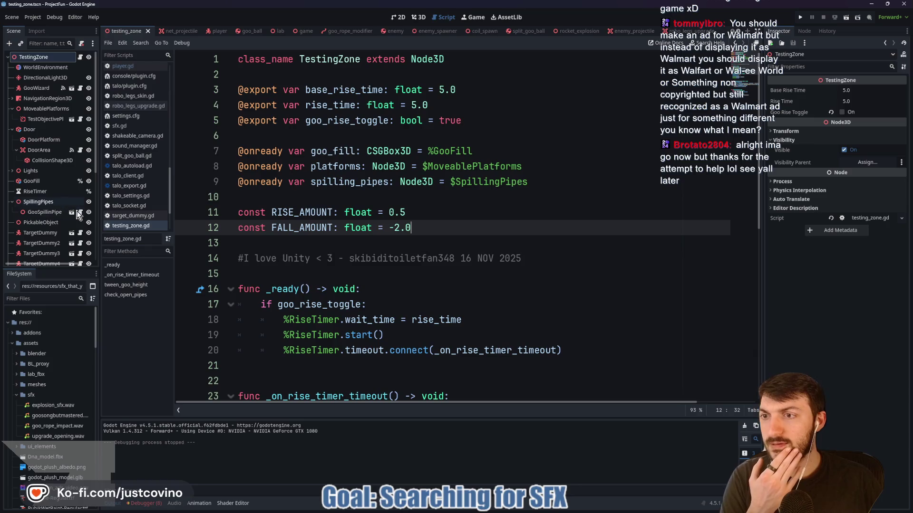
- Switch to the player scene and look through the AbilityManager node's script
click(216, 31)
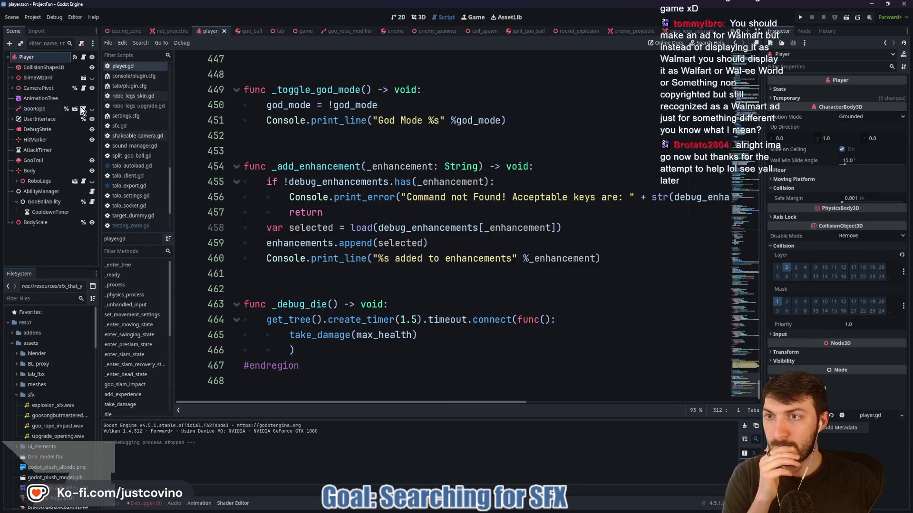
click(92, 191)
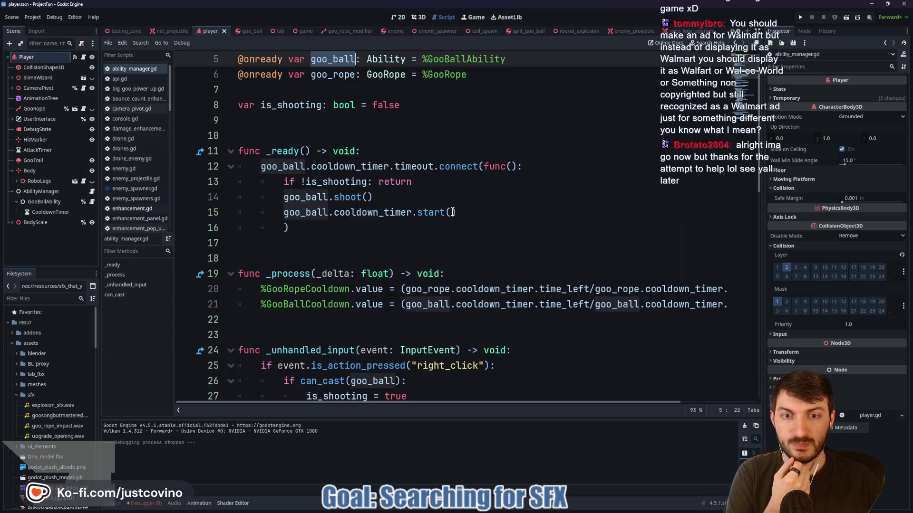
scroll(453, 212, down, 1)
scroll(452, 212, down, 3)
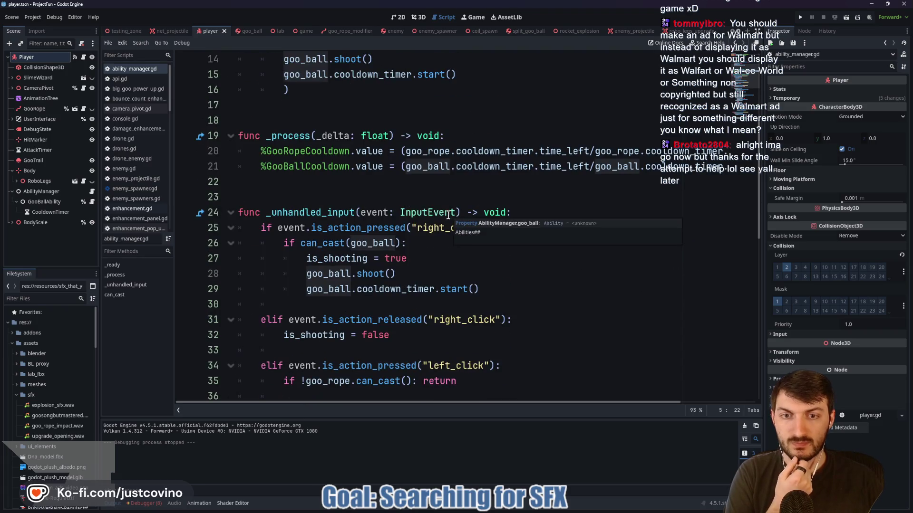
scroll(57, 401, down, 10)
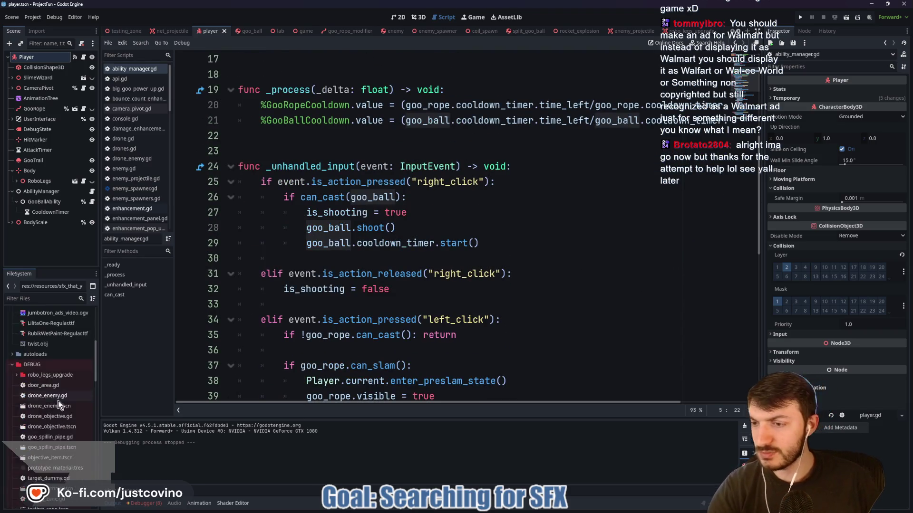
scroll(55, 403, down, 6)
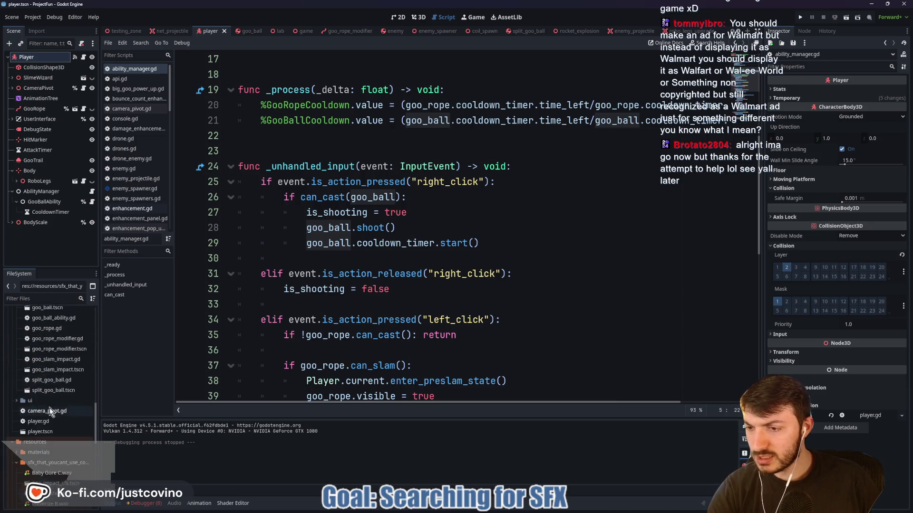
- Inspect goo_impact_sfx.tscn, impact_sfx.gd and sfx.gd, then delete all three from the project
double_click(54, 410)
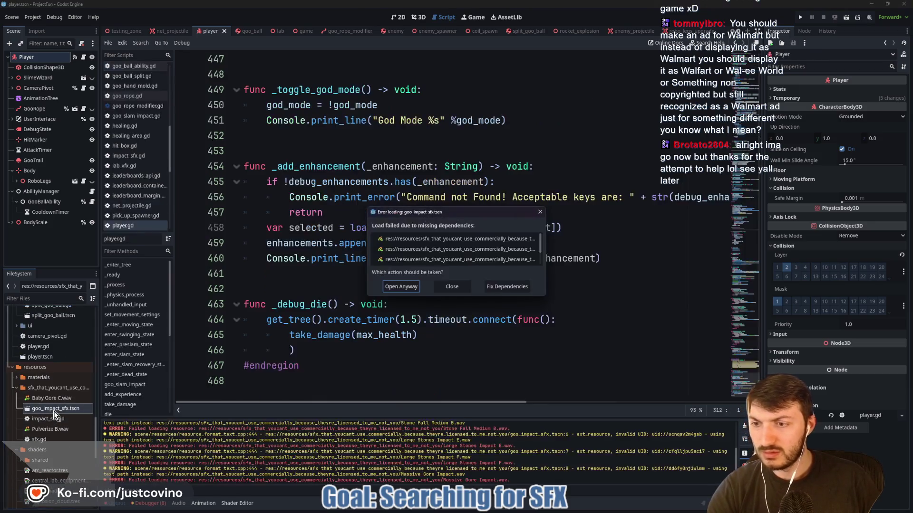
click(404, 287)
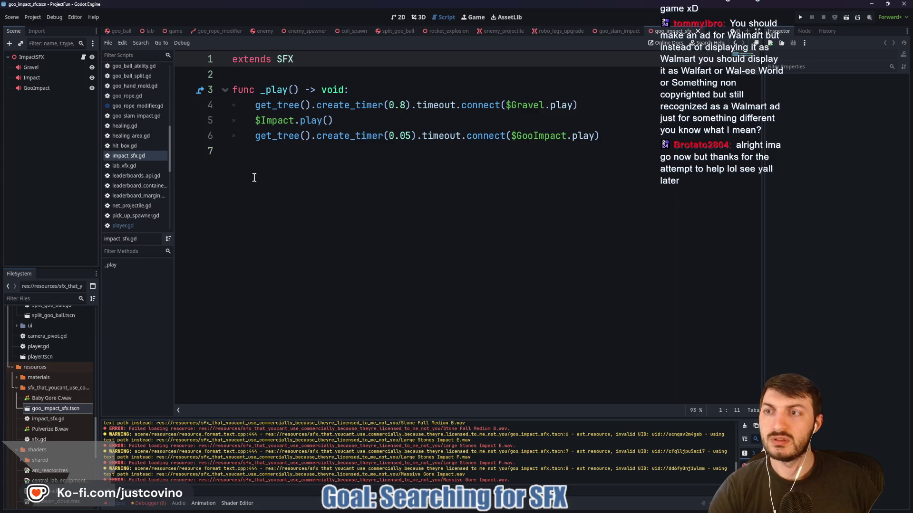
click(697, 31)
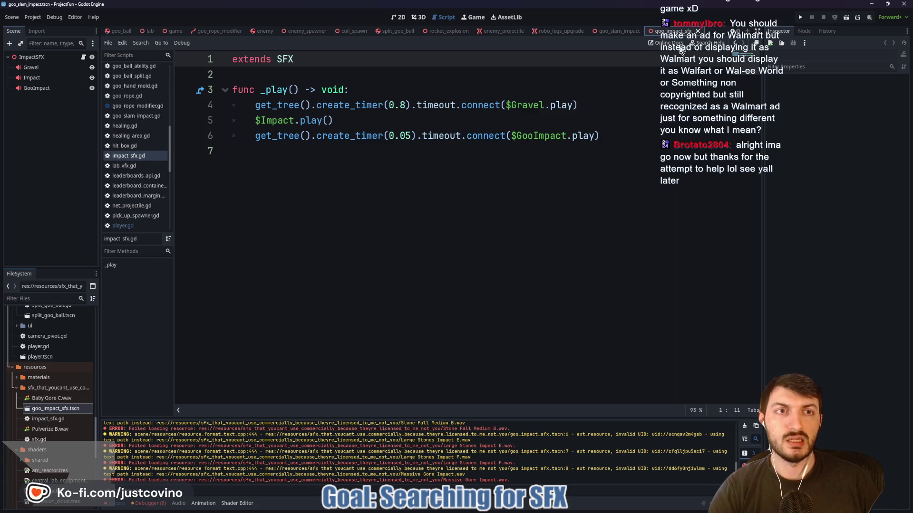
double_click(48, 419)
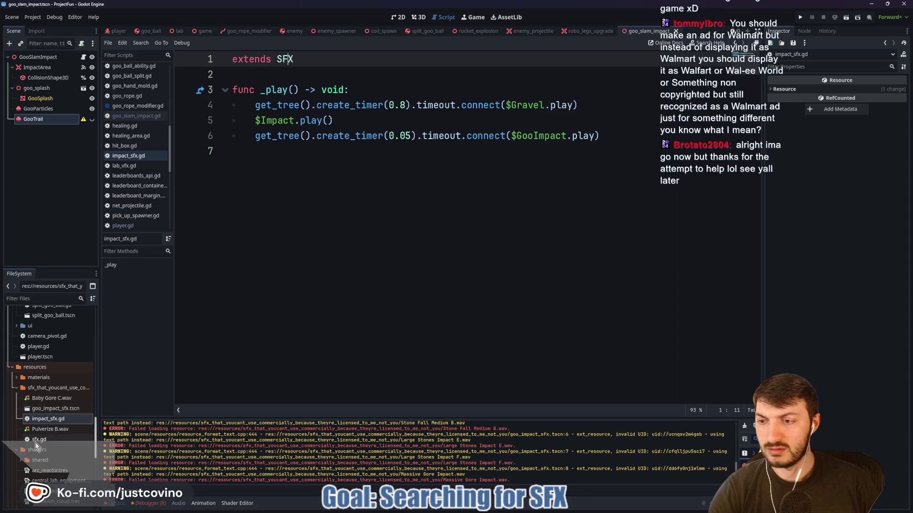
double_click(36, 440)
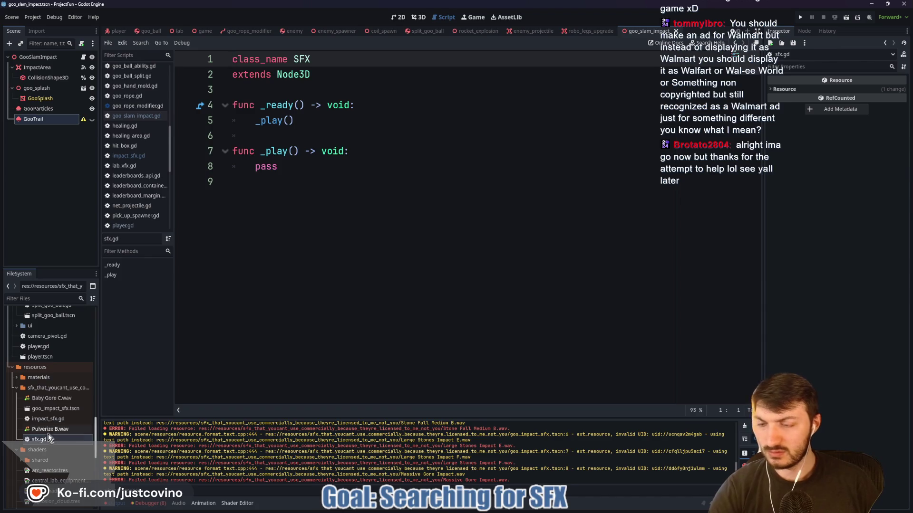
click(45, 410)
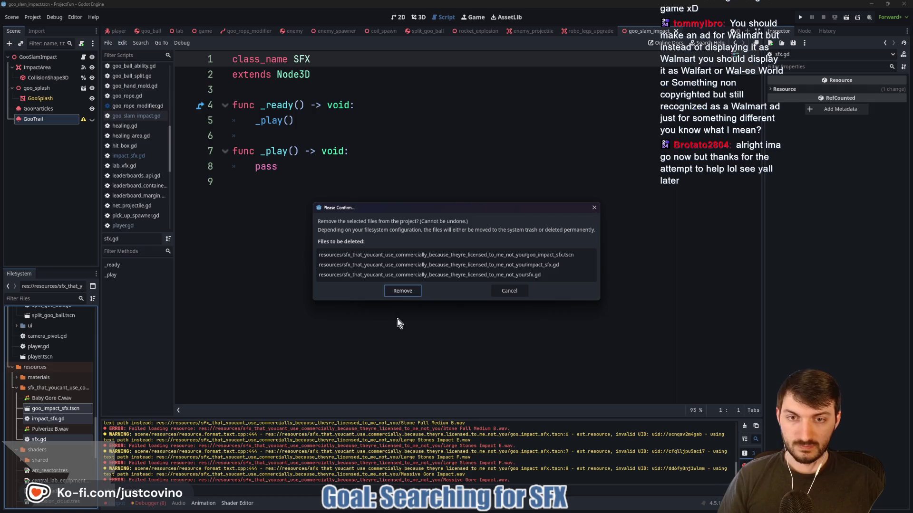
click(397, 291)
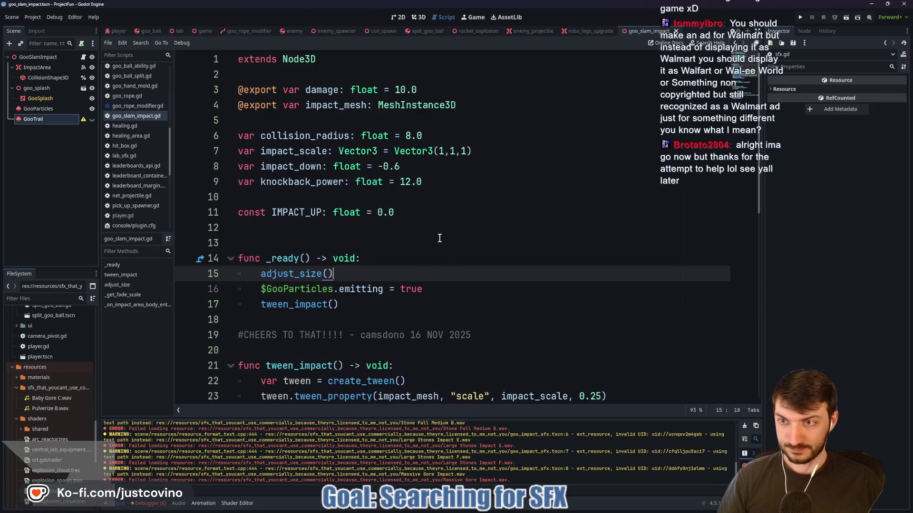
- Review the goo_slam_impact script and select the GooSlamImpact root node
click(440, 238)
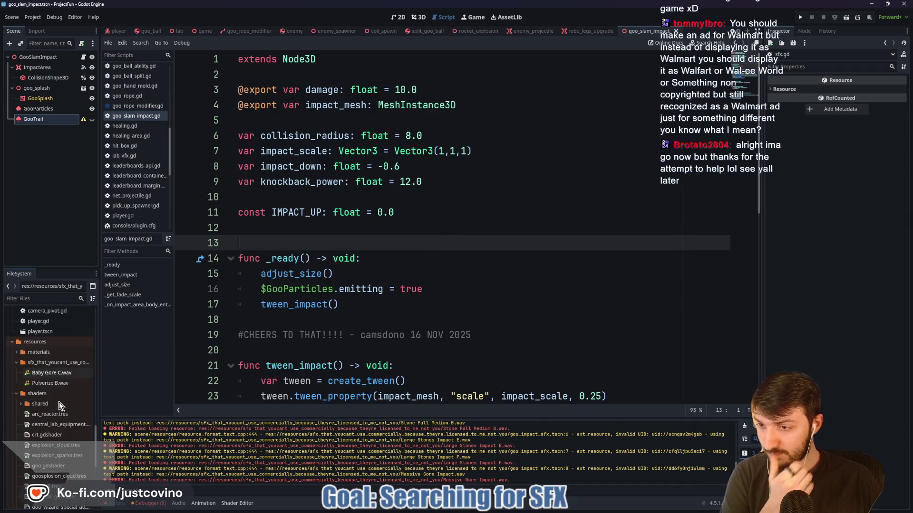
scroll(59, 403, up, 2)
scroll(58, 399, up, 5)
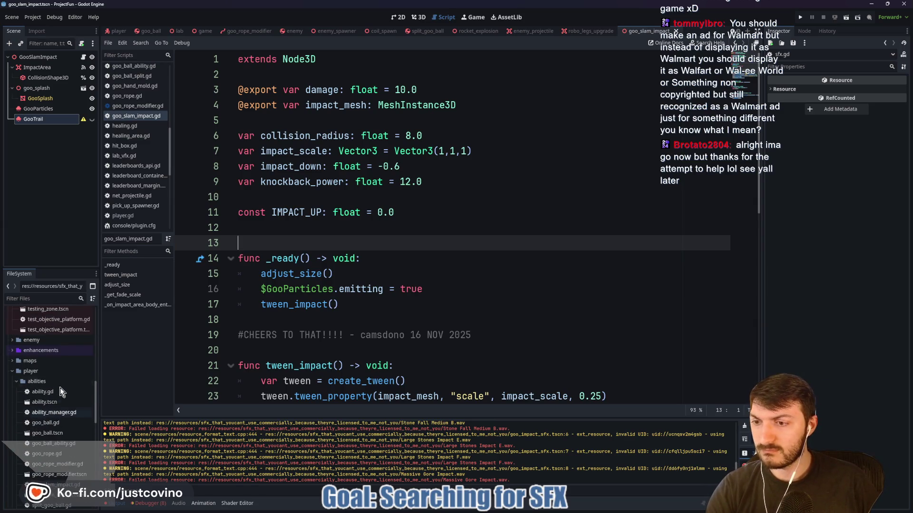
click(56, 56)
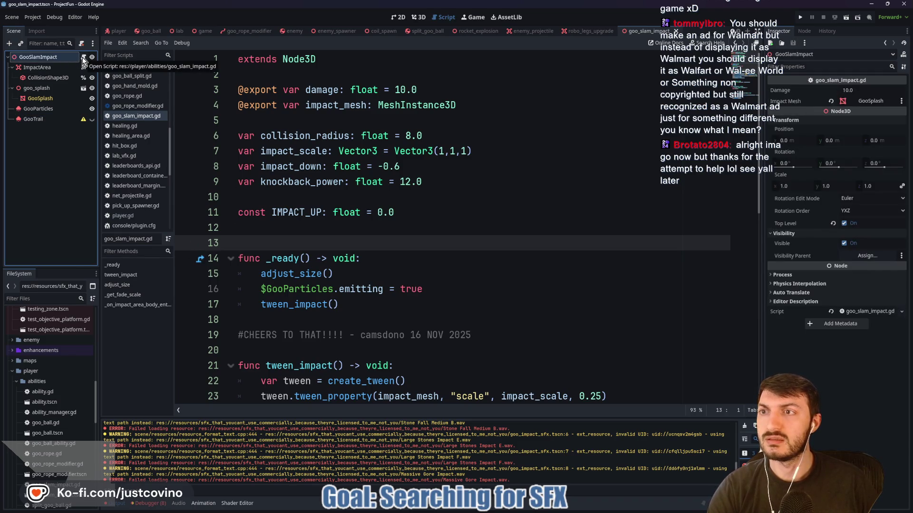
- Move from enemy_spawner to the player scene and read the GooRope node's goo_rope.gd script
click(328, 31)
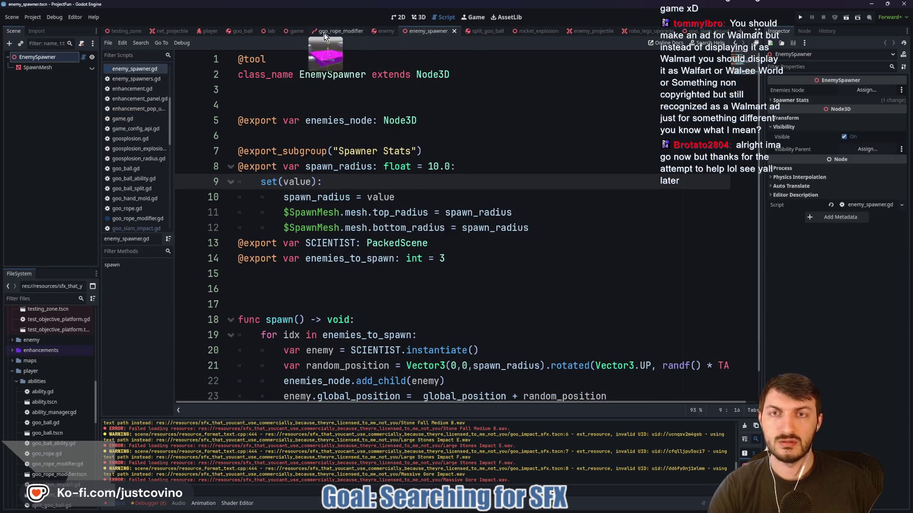
click(208, 33)
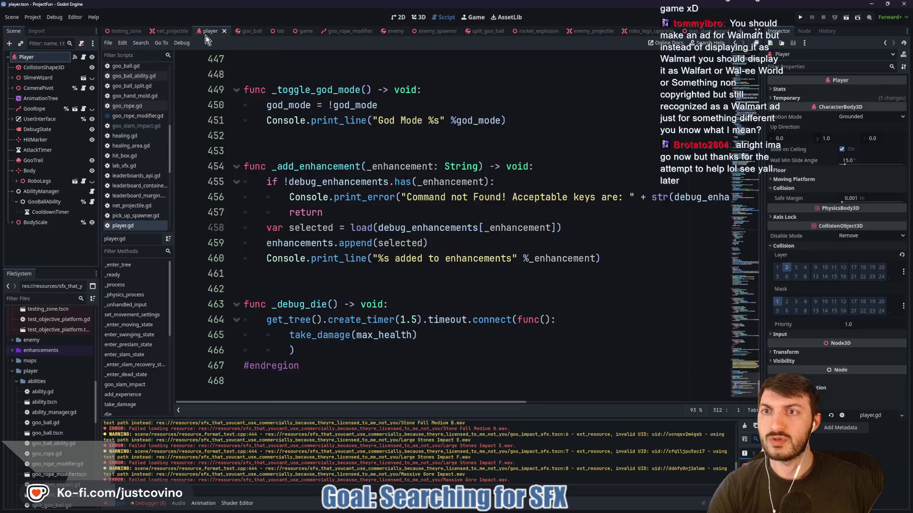
click(84, 110)
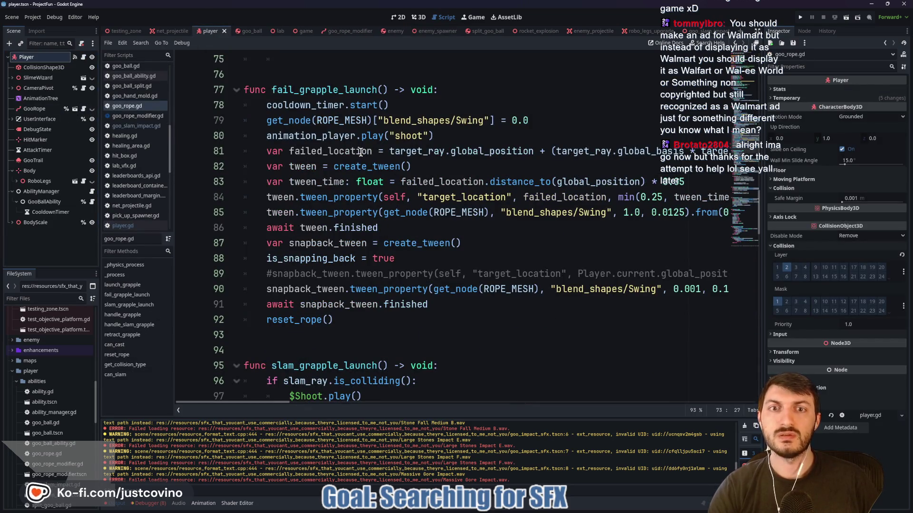
scroll(350, 164, up, 5)
scroll(374, 205, up, 5)
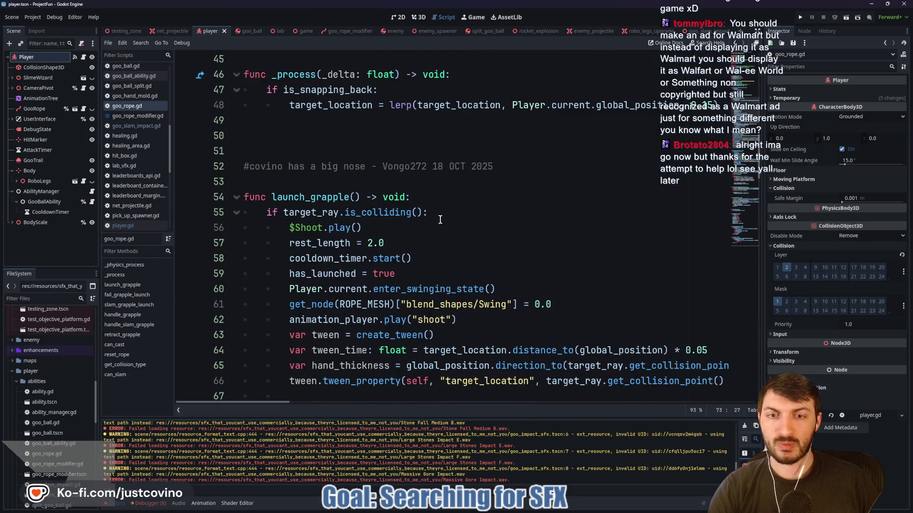
scroll(441, 220, down, 1)
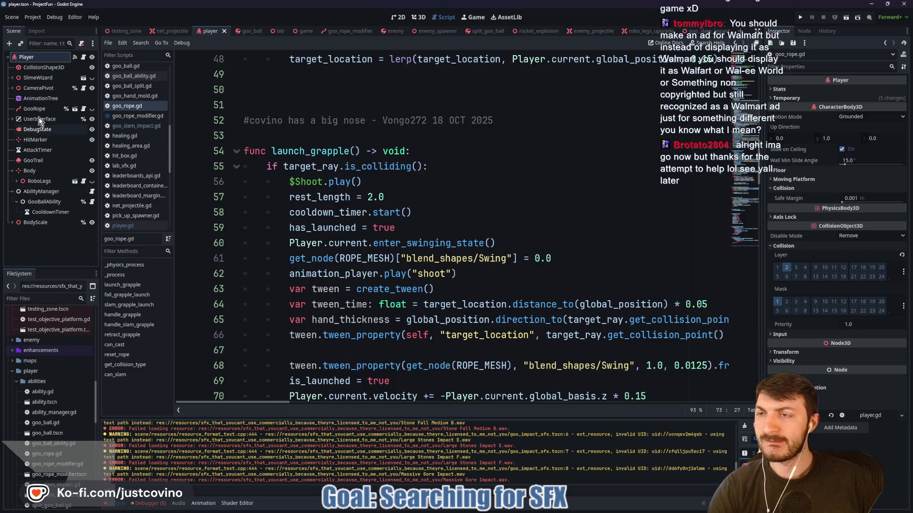
- Inspect the player's AnimationTree graph, including the MovementTree sub-graph
click(40, 98)
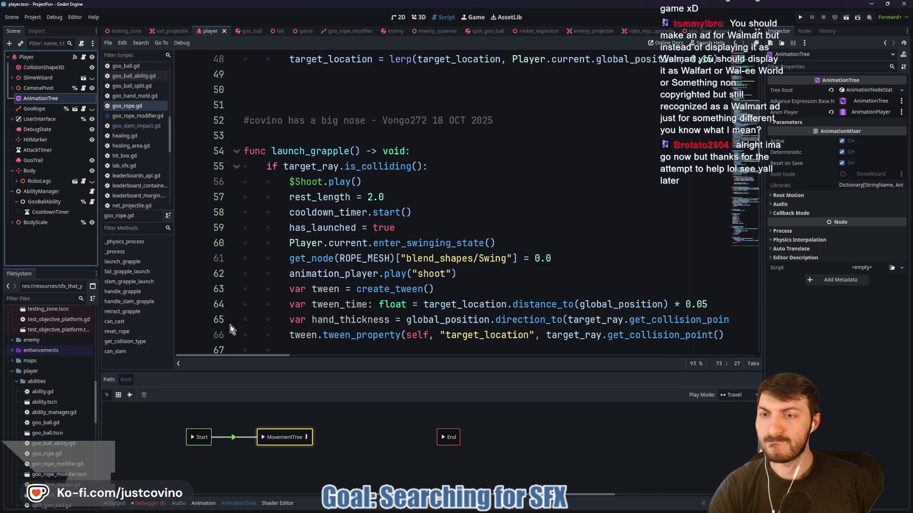
click(307, 437)
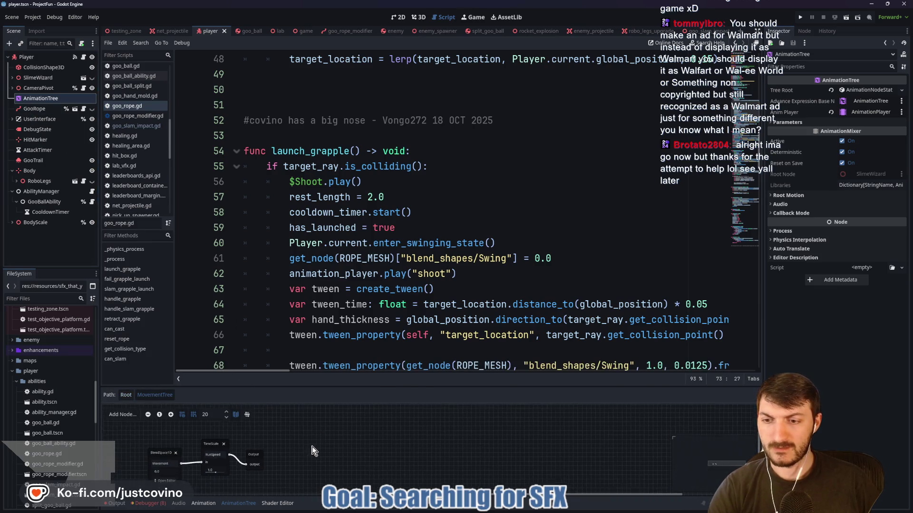
click(126, 395)
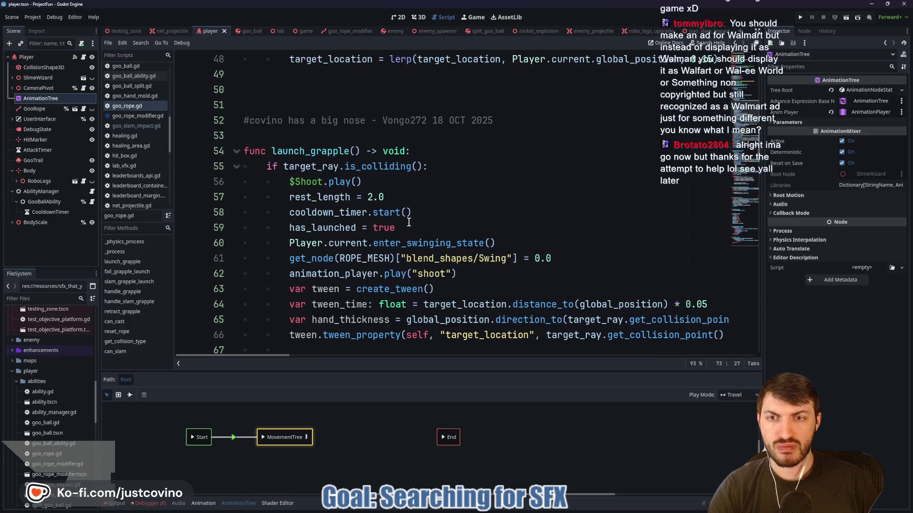
- Review the launch_grapple code near the shoot animation, then open the GooRope scene
scroll(442, 210, down, 1)
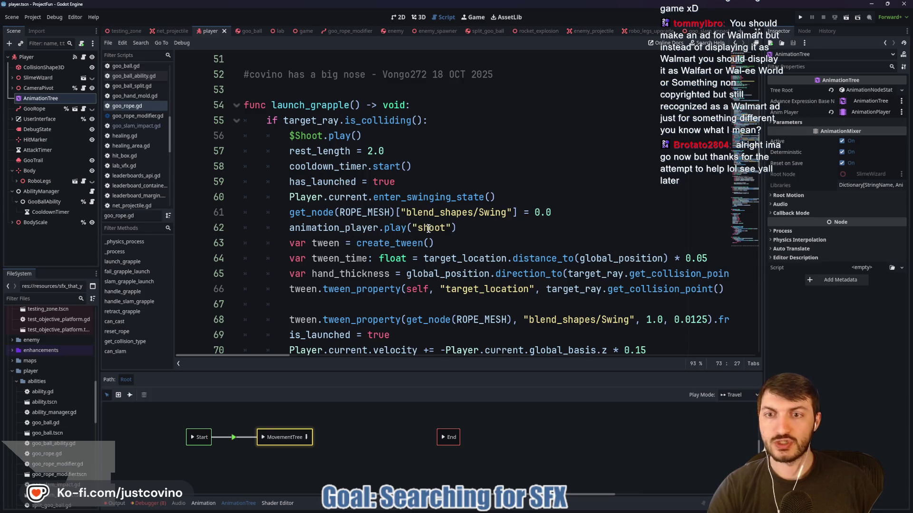
click(409, 228)
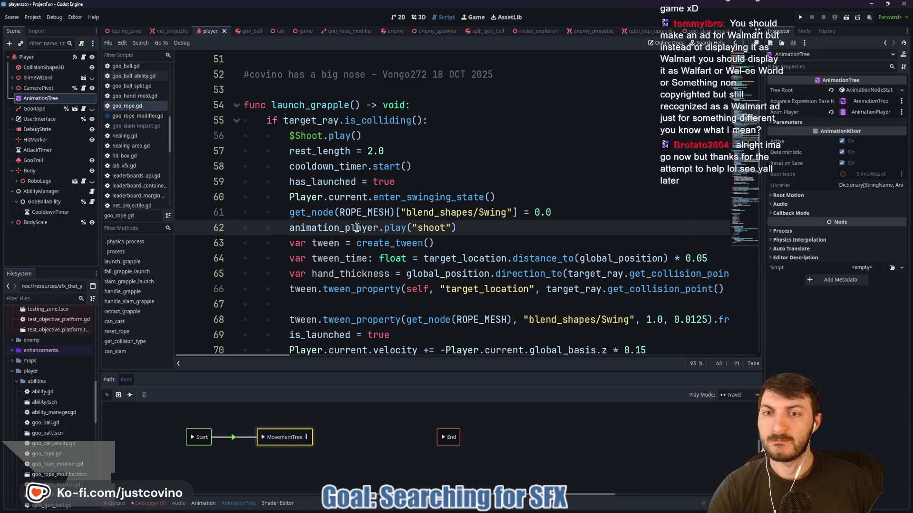
scroll(423, 232, up, 7)
scroll(423, 232, up, 6)
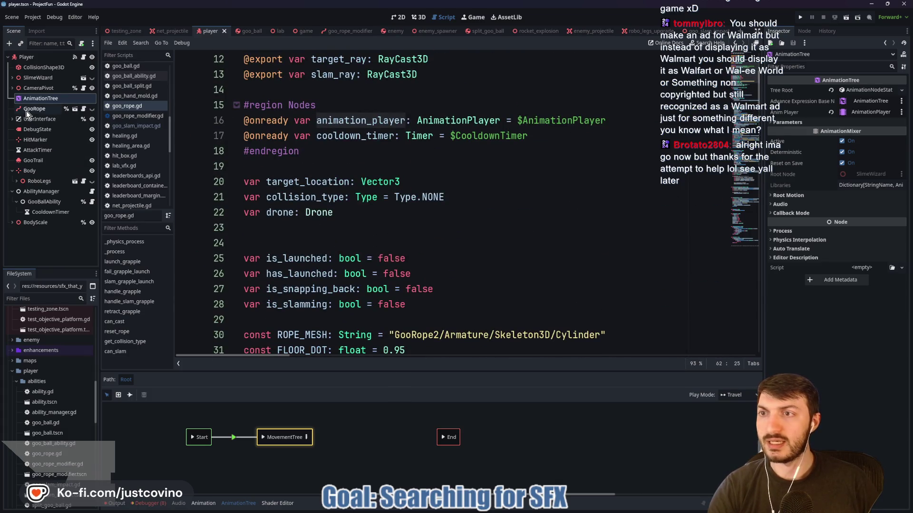
click(75, 110)
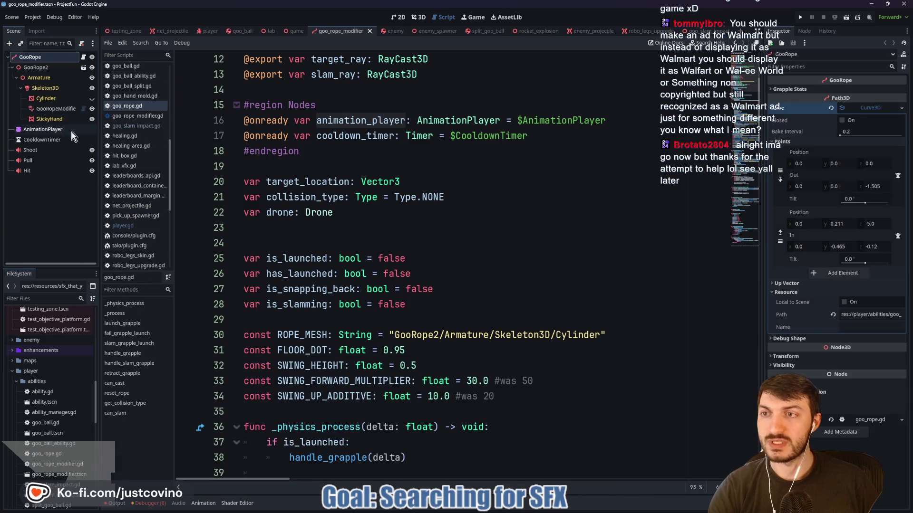
- Inspect the rope's AnimationPlayer, Shoot, Pull and Hit nodes, checking Shoot's randomized stream
click(35, 128)
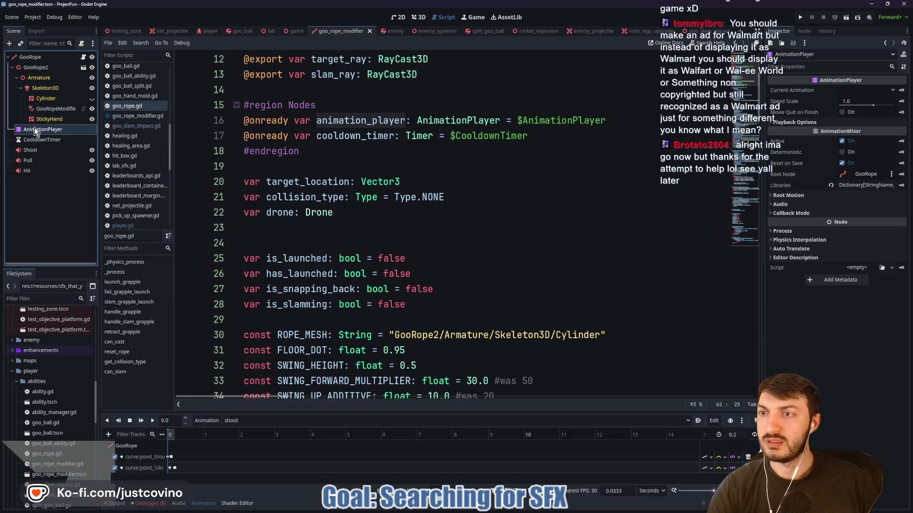
click(31, 153)
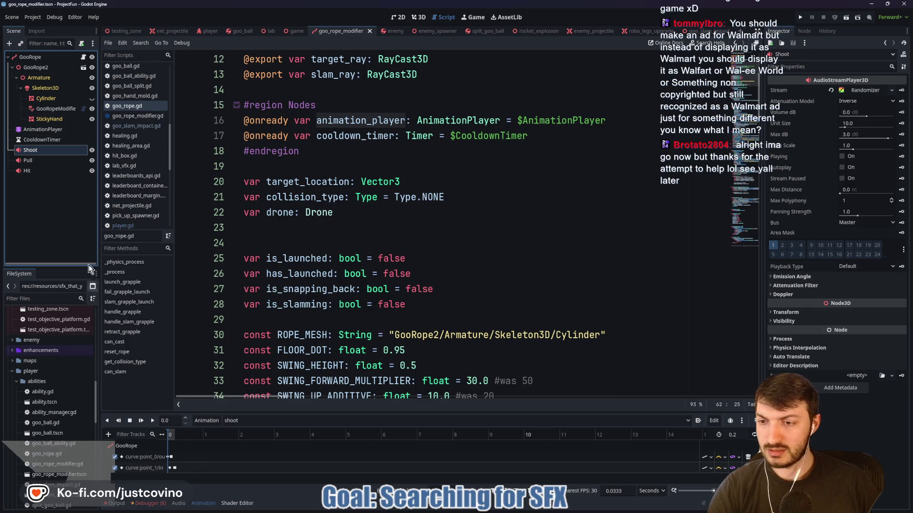
click(42, 158)
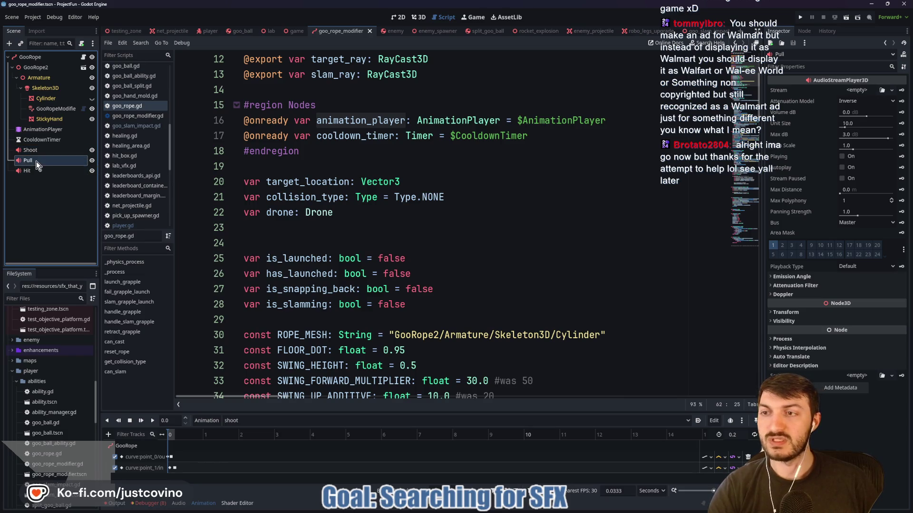
click(35, 172)
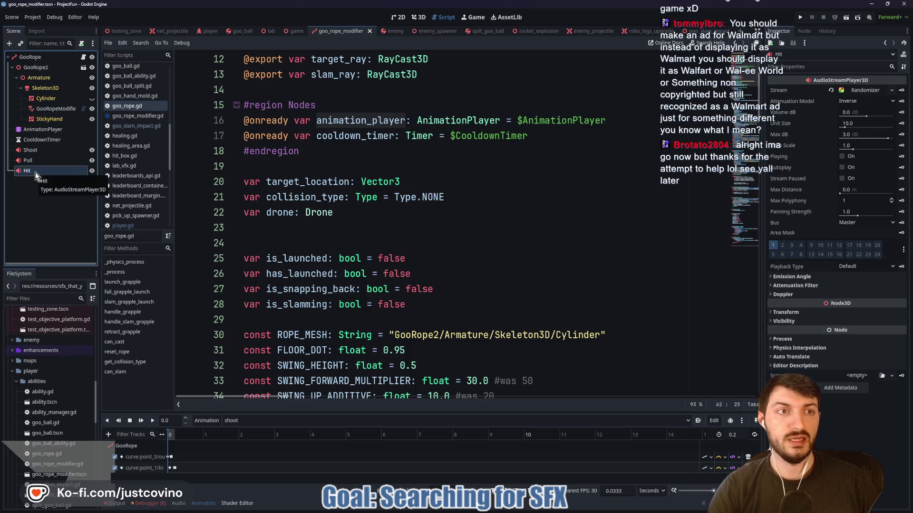
click(40, 152)
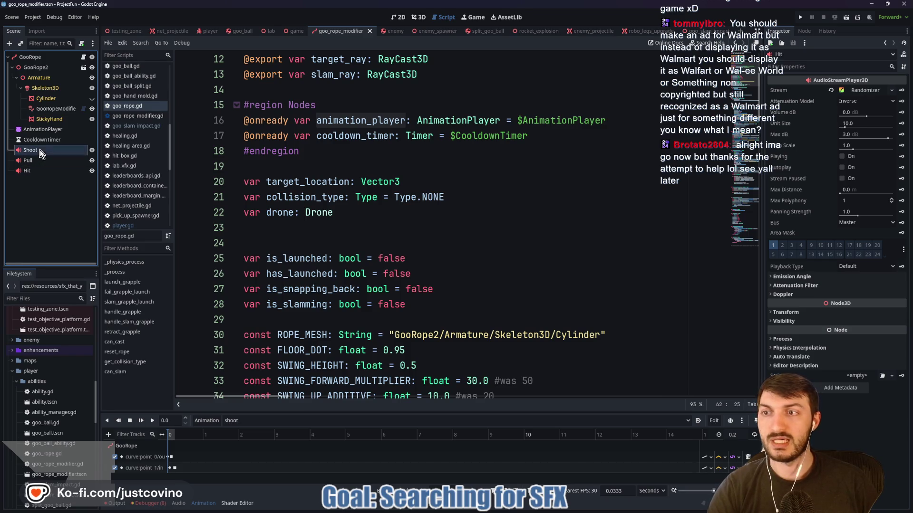
click(866, 92)
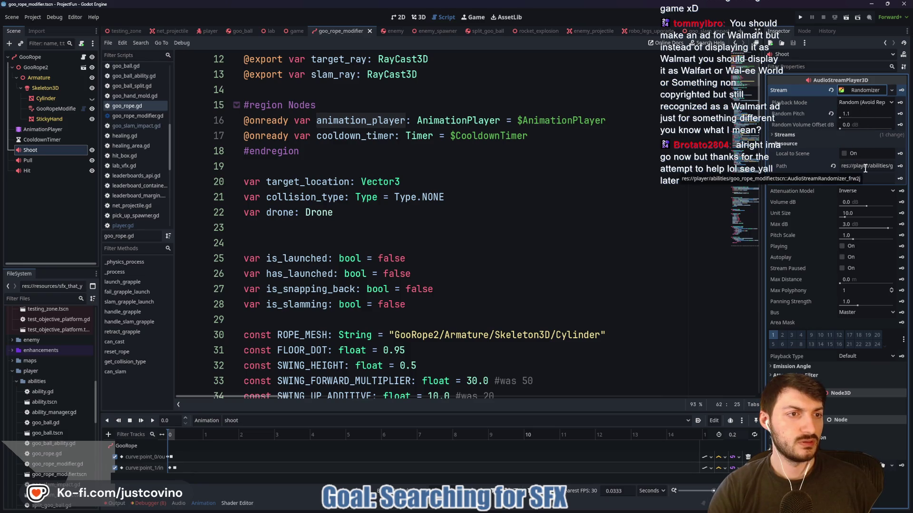
click(861, 89)
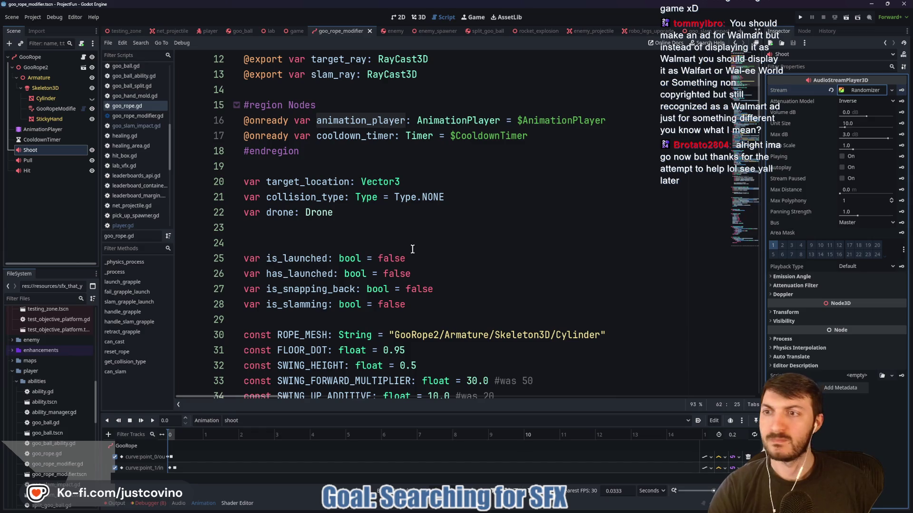
- View the GooRope node's script properties and read through goo_rope.gd
scroll(412, 249, up, 4)
click(84, 59)
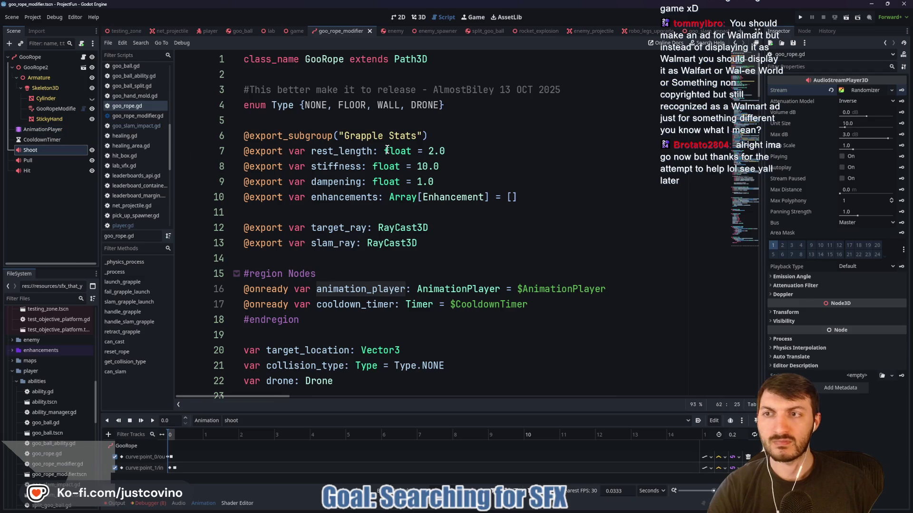
mouse_move(384, 148)
scroll(366, 195, down, 13)
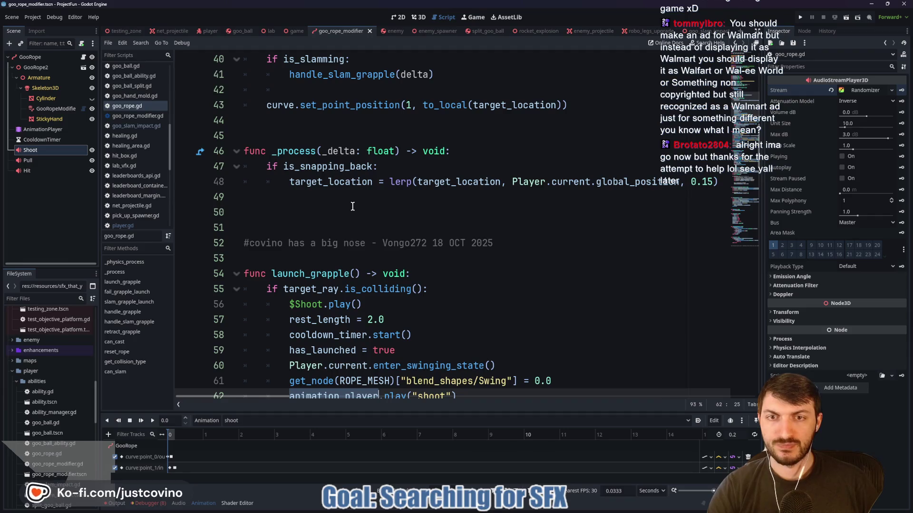
scroll(352, 206, down, 4)
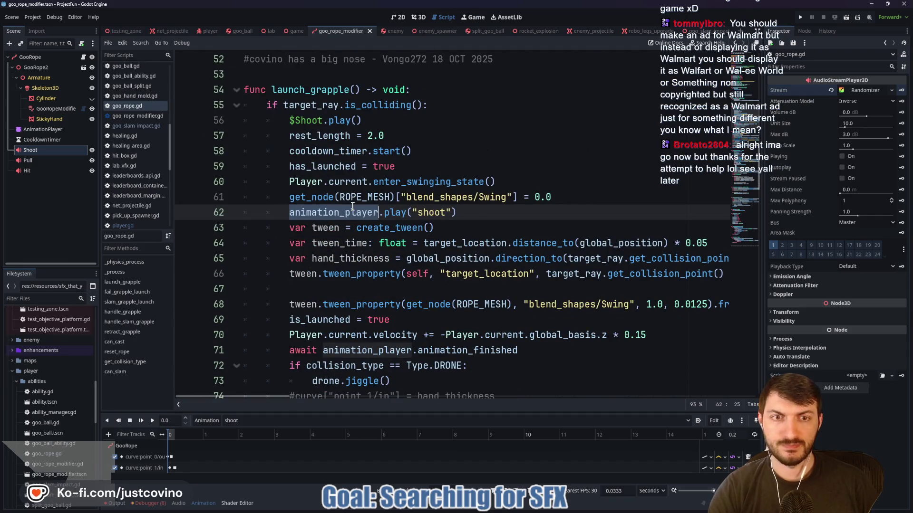
scroll(352, 206, down, 3)
scroll(352, 206, down, 5)
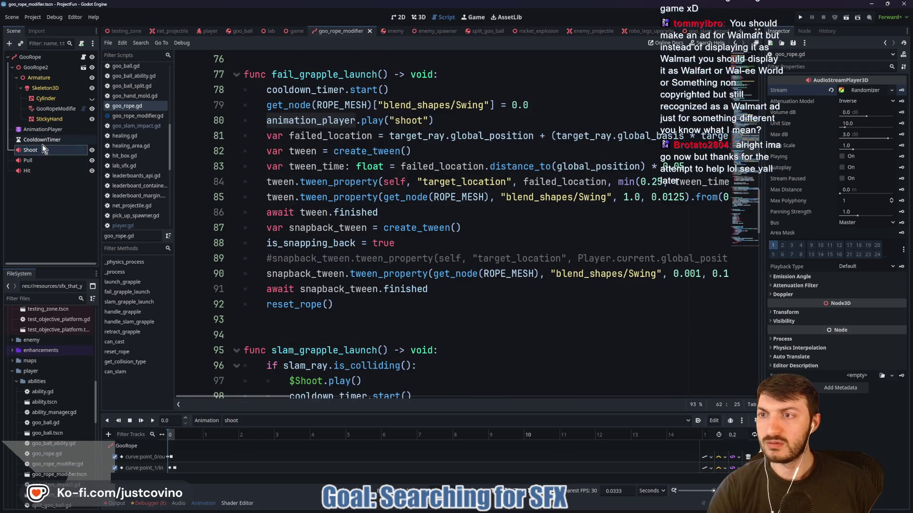
- Expand Shoot's AudioStreamRandomizer streams to show its Pulverize clip
click(43, 150)
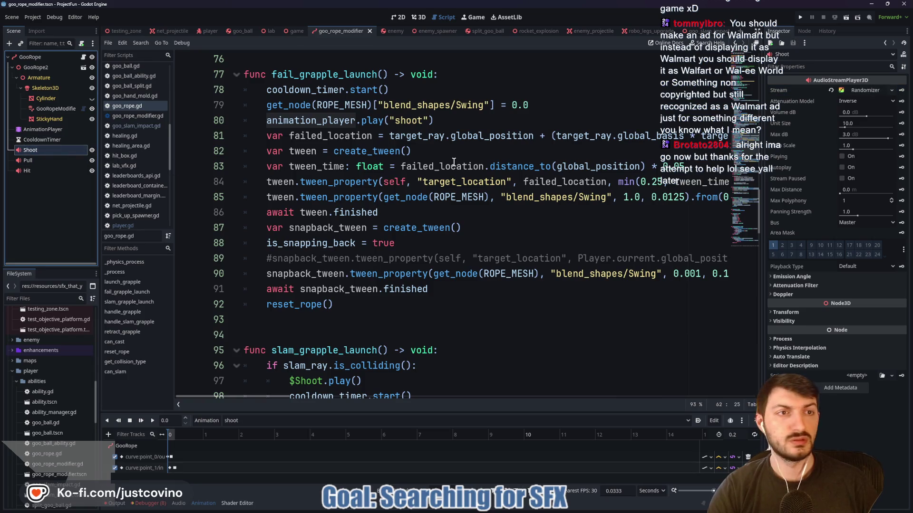
click(866, 91)
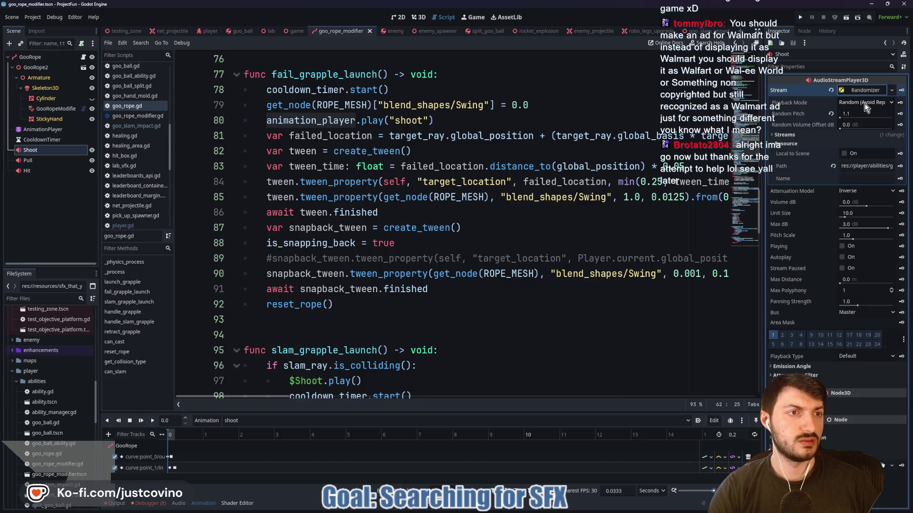
click(785, 133)
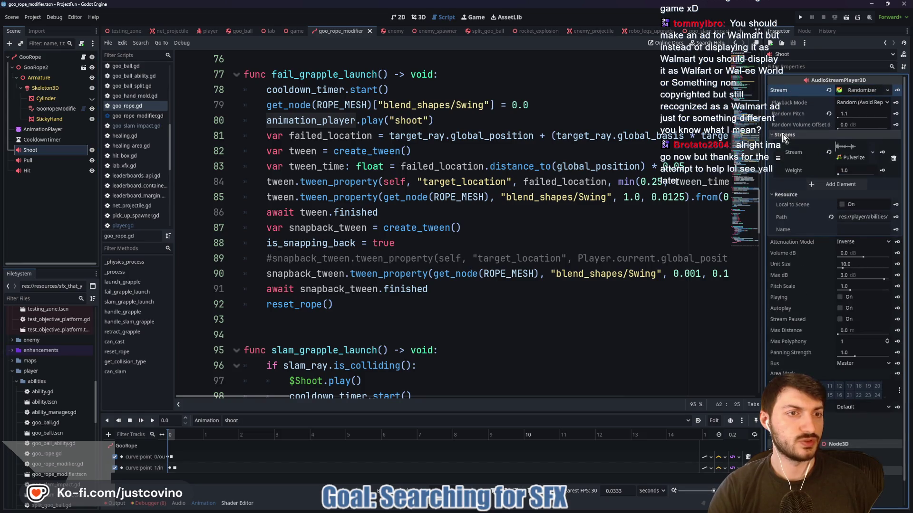
- Replace Shoot's Pulverize clip with goo_rope_impact.wav via Quick Load and preview it
click(851, 159)
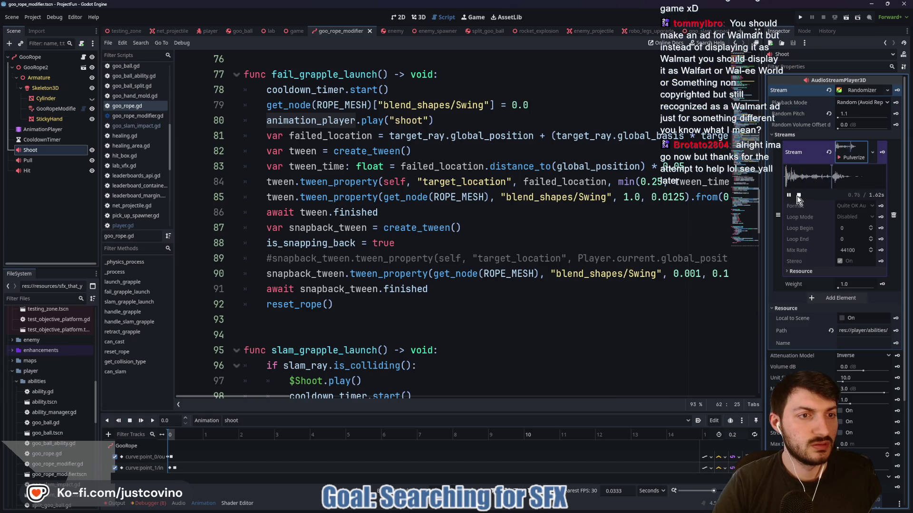
click(828, 152)
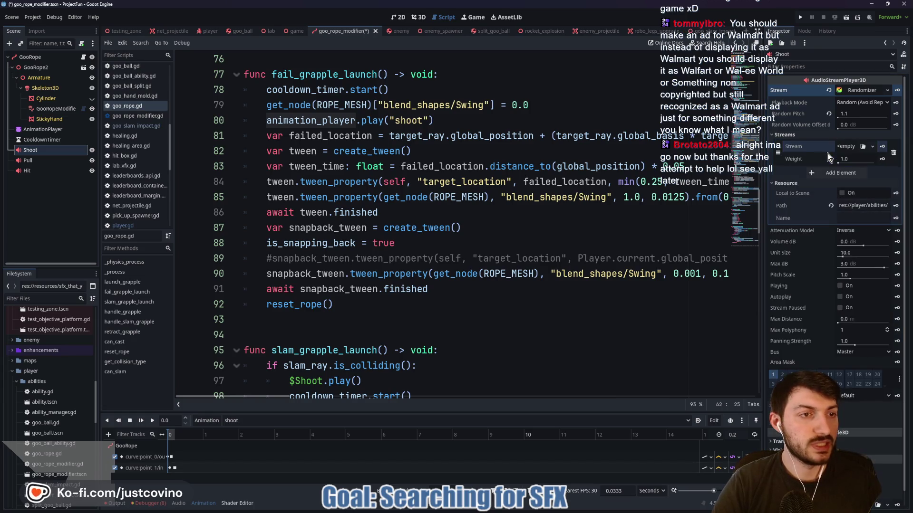
click(844, 147)
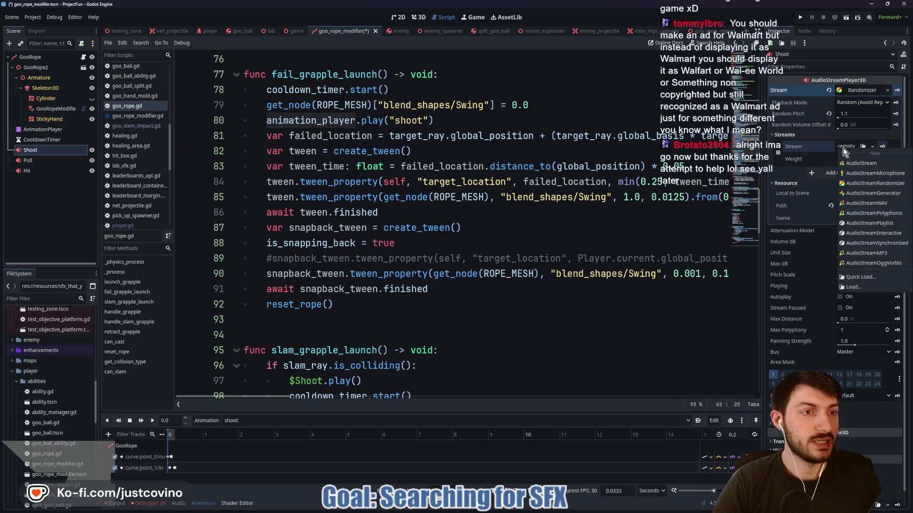
click(860, 277)
double_click(428, 187)
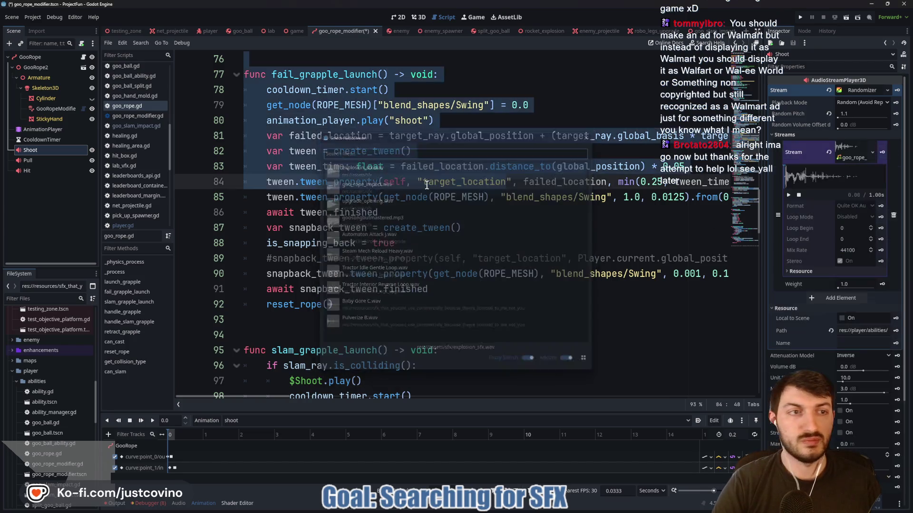
click(788, 196)
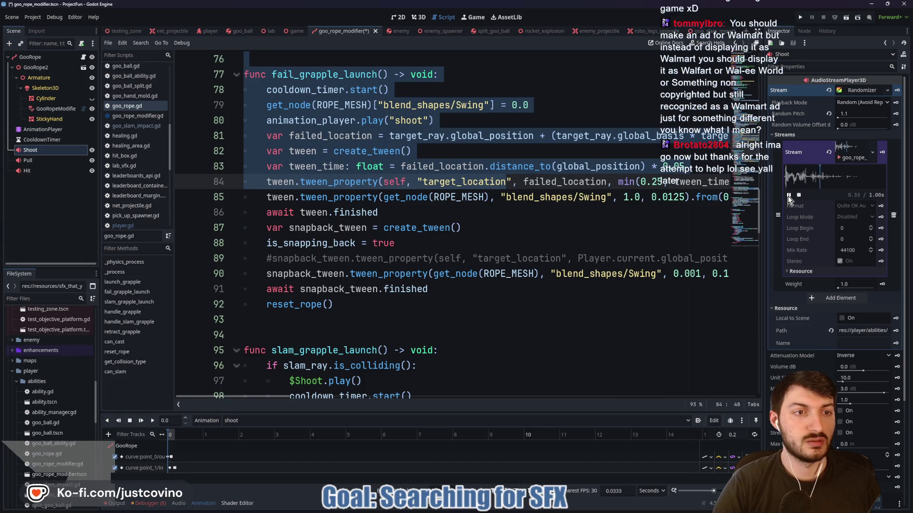
click(850, 152)
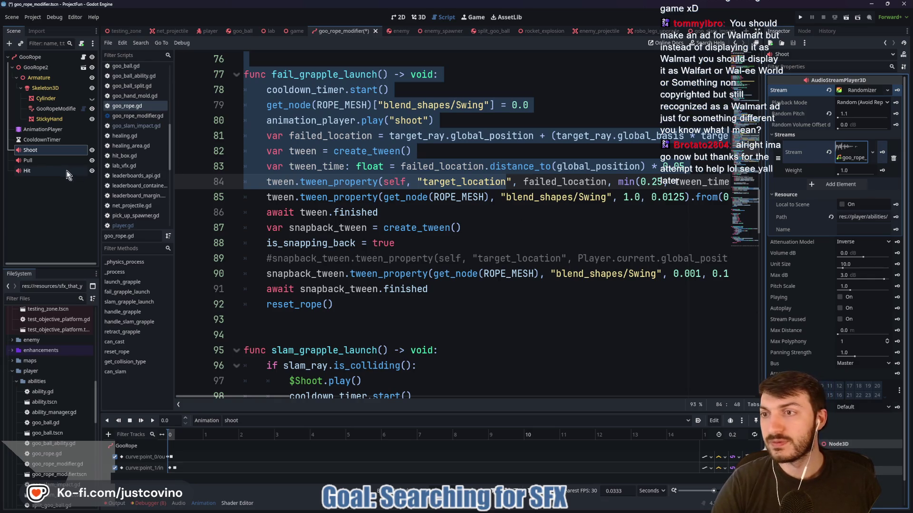
- Check the Pull and Hit sound lists, save the rope scene, and return to testing_zone
click(51, 161)
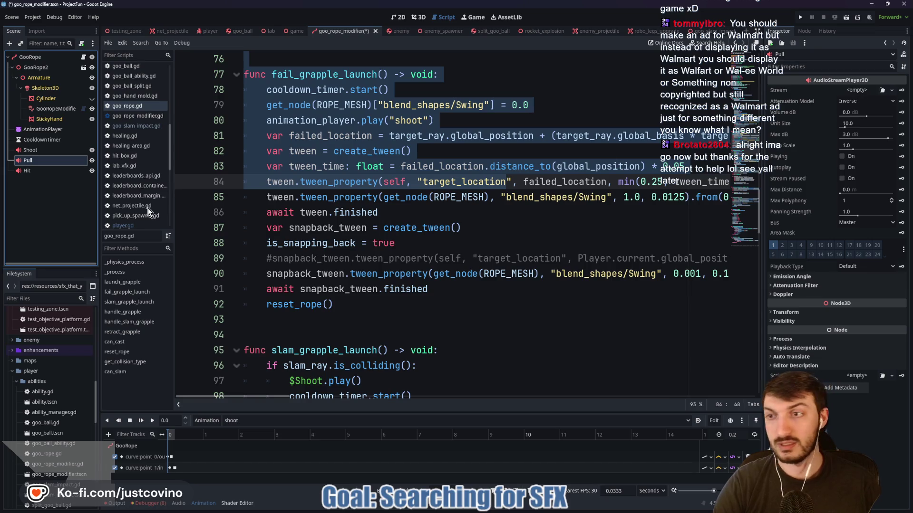
key(Down)
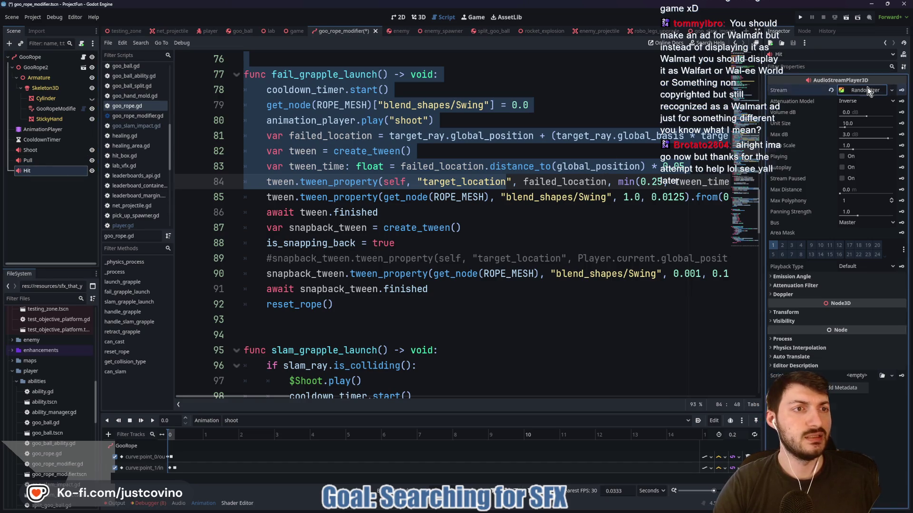
click(866, 90)
click(828, 135)
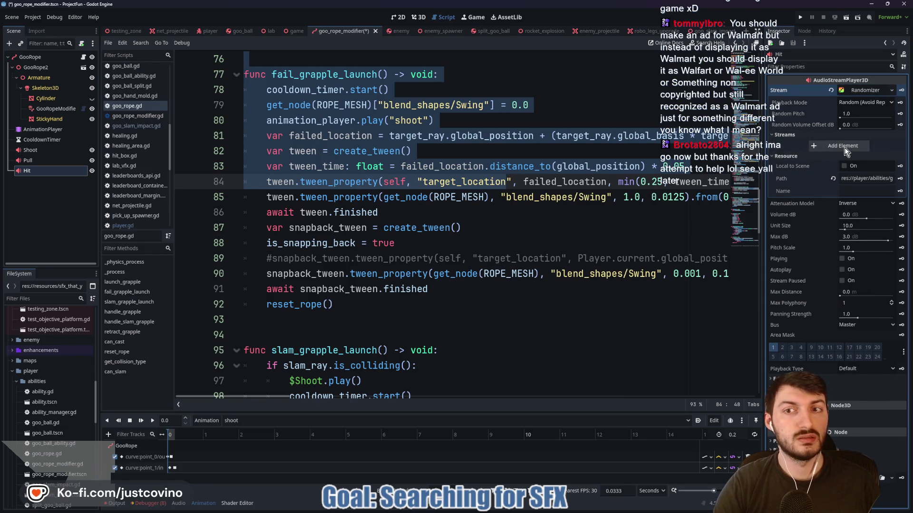
click(494, 234)
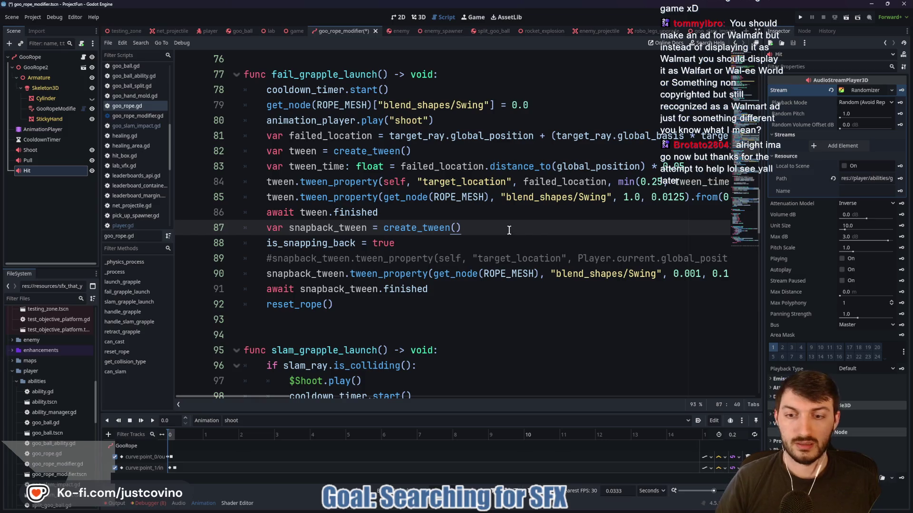
key(ctrl+s)
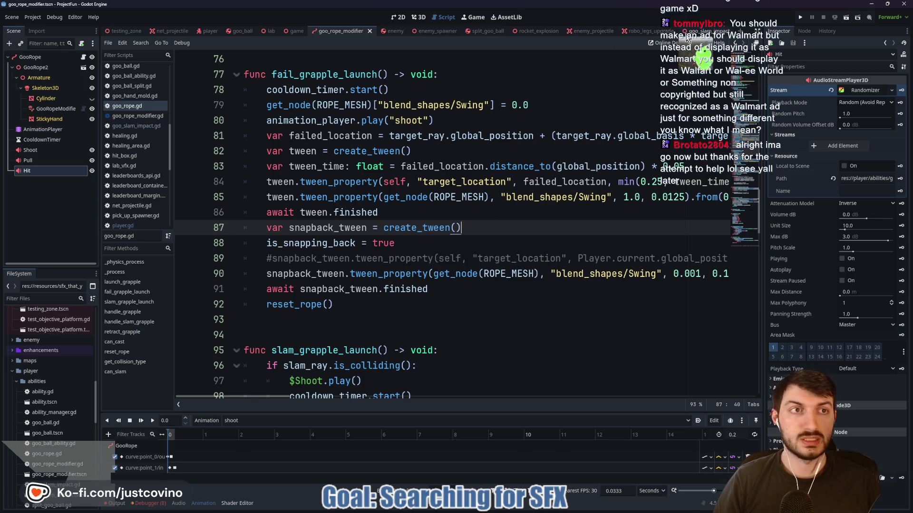
click(128, 31)
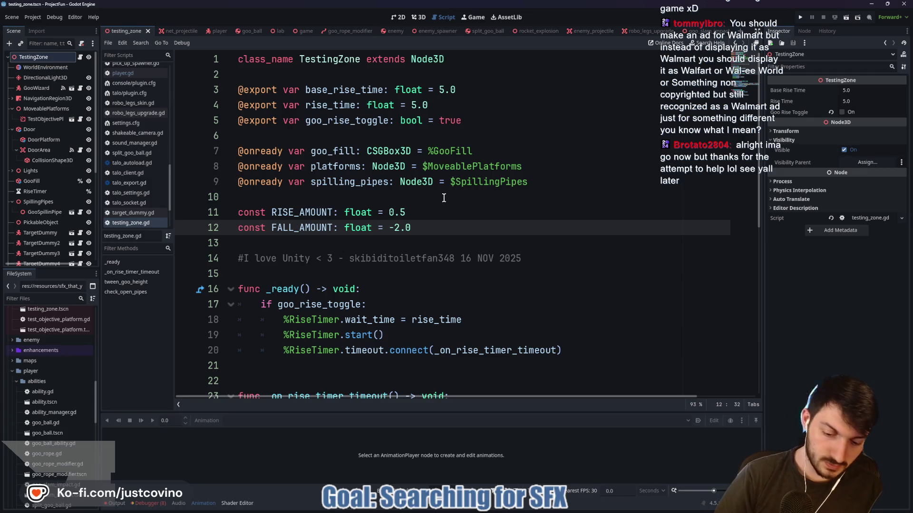
- Run the game with F6, slam the goo character, stop with F8, and return to the player scene
key(F6)
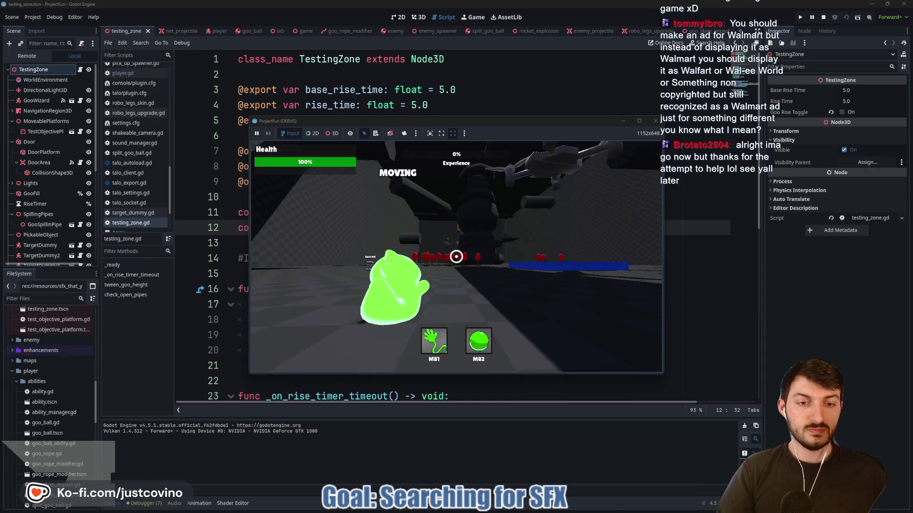
key(ctrl)
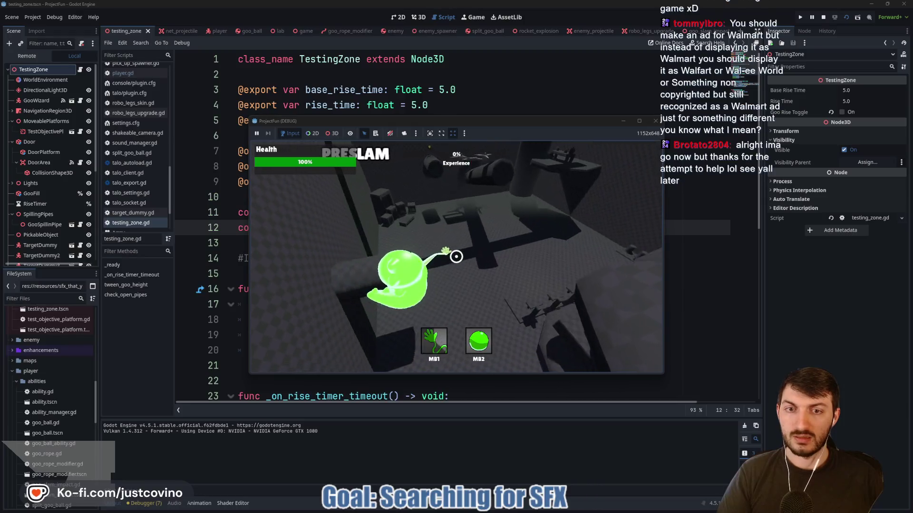
key(F8)
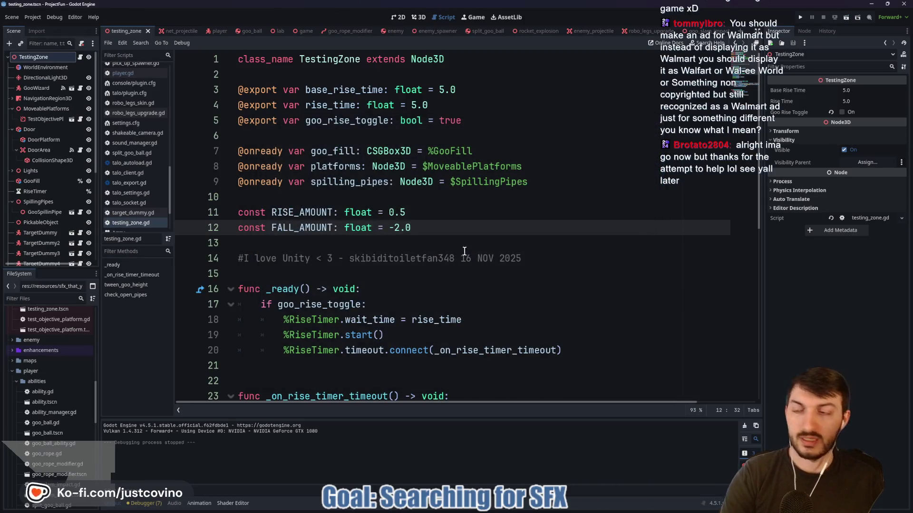
click(209, 32)
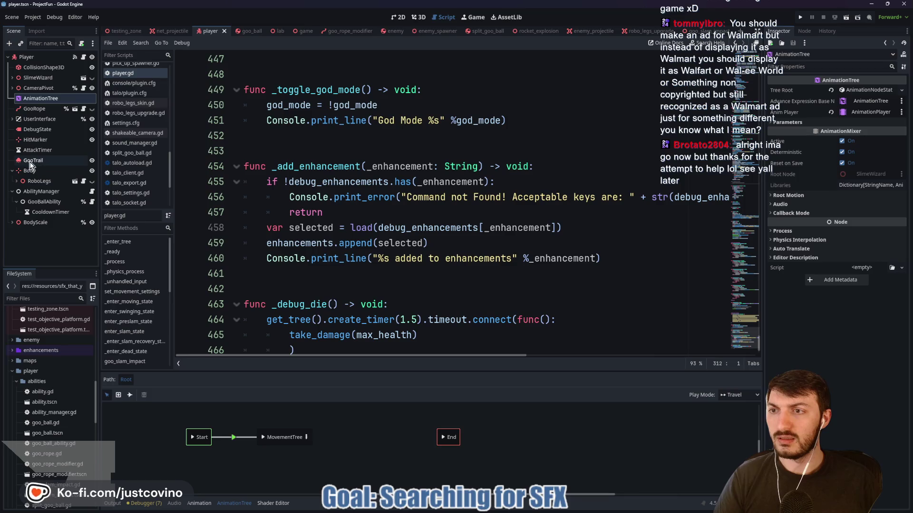
- In goo_rope_modifier, check GooRope's grapple stats and Pull, then select Shoot with its Randomizer collapsed
click(344, 31)
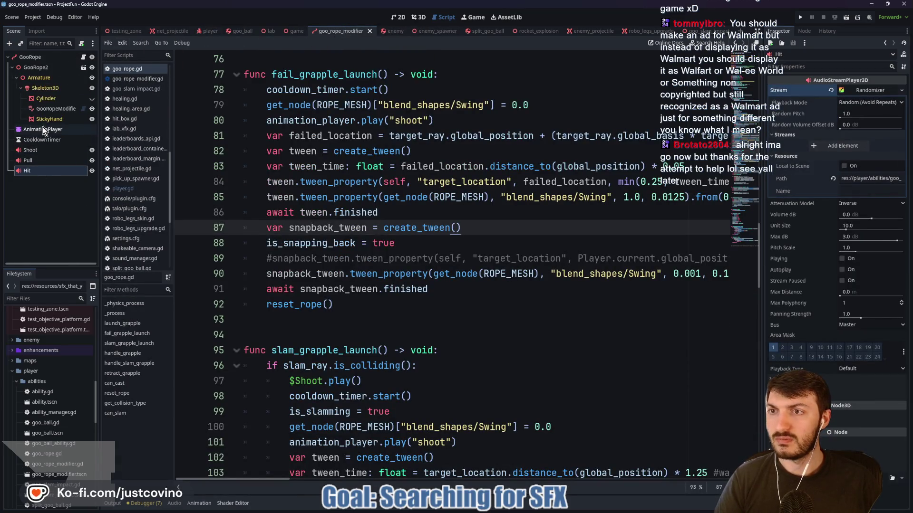
click(64, 55)
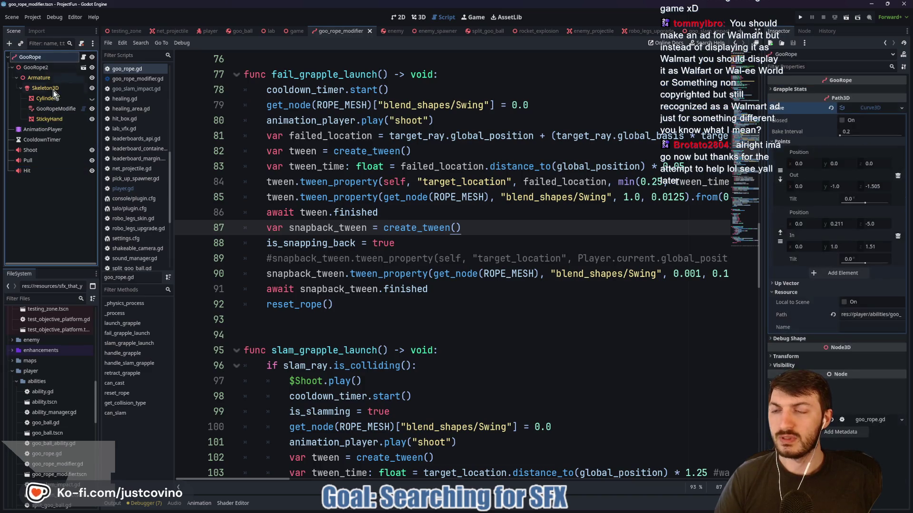
click(854, 107)
click(785, 89)
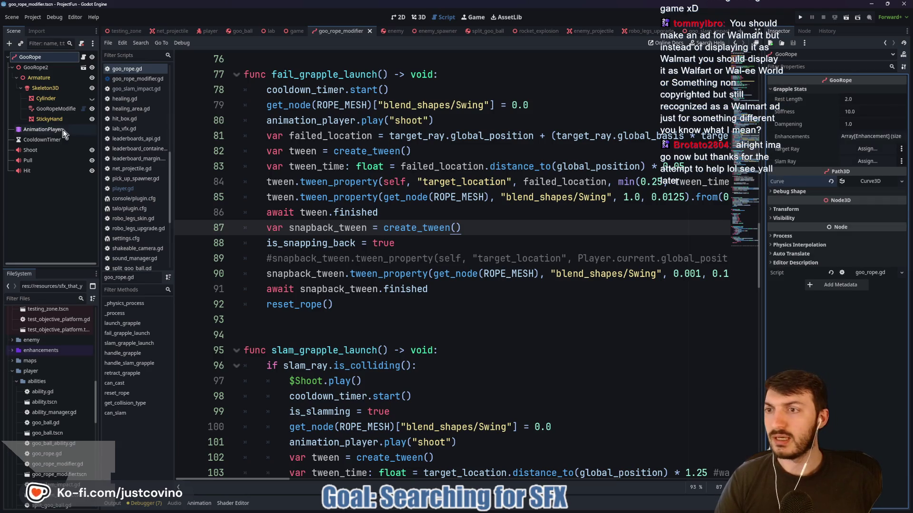
click(33, 160)
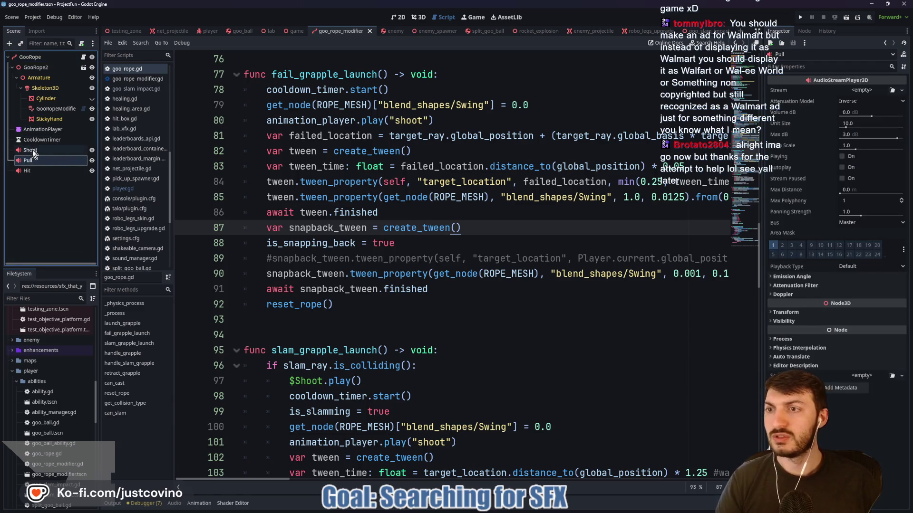
click(32, 149)
click(870, 90)
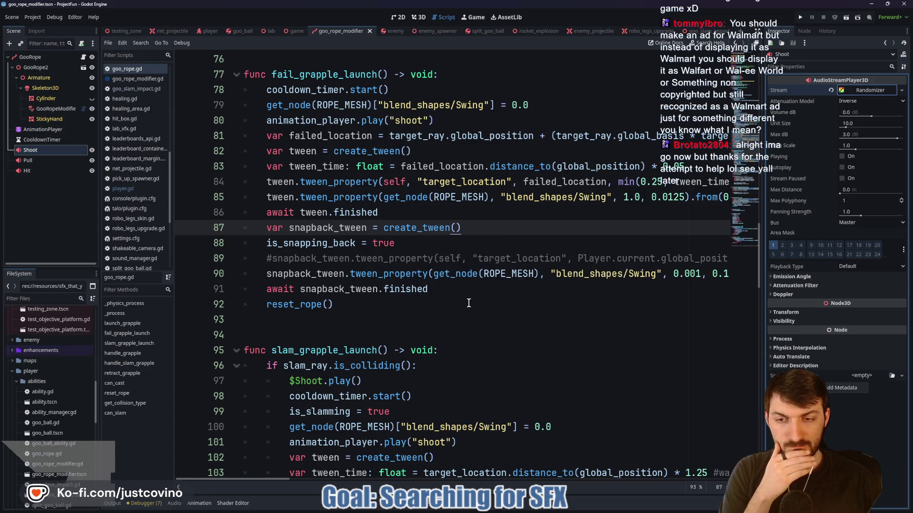
scroll(453, 308, up, 9)
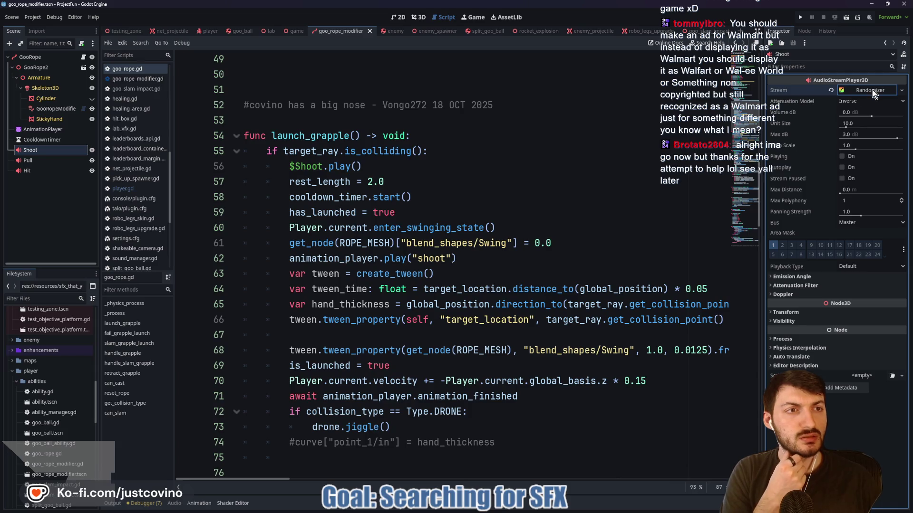
- Set the Shoot player's Bus to SoundEffects and save the scene
click(852, 225)
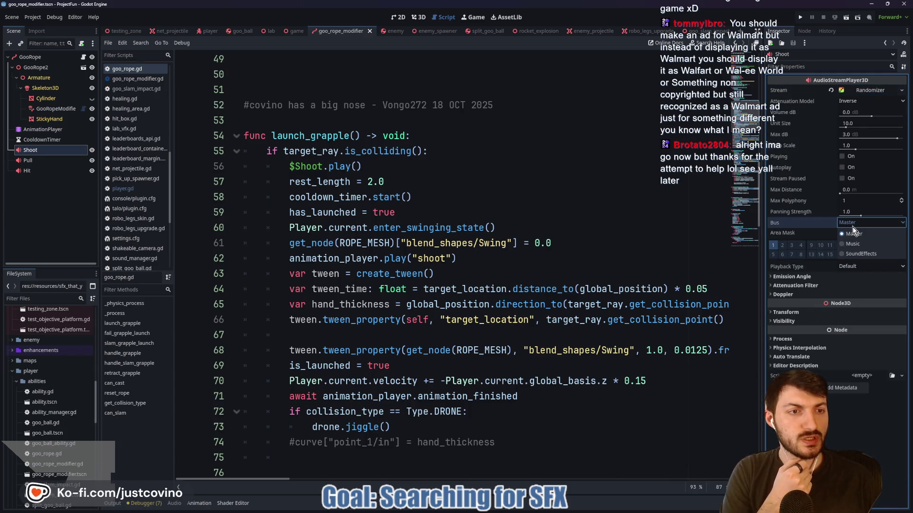
click(866, 252)
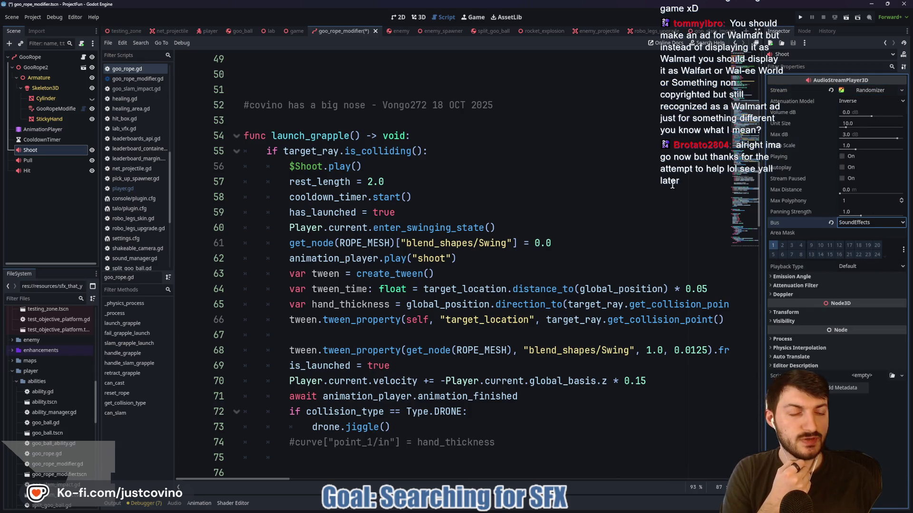
click(532, 213)
key(ctrl+s)
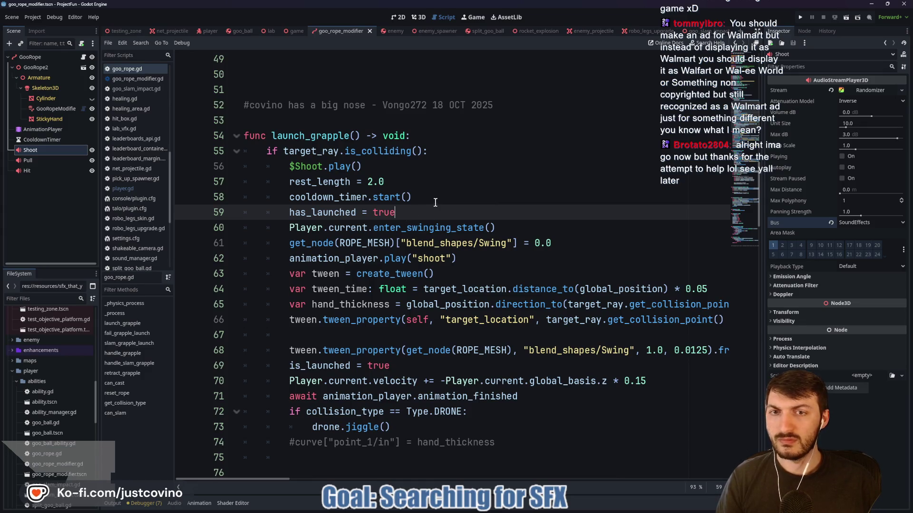
- Save goo_rope.gd at the line 56 Shoot play call, then go back to the testing zone
scroll(436, 204, up, 6)
scroll(436, 210, down, 5)
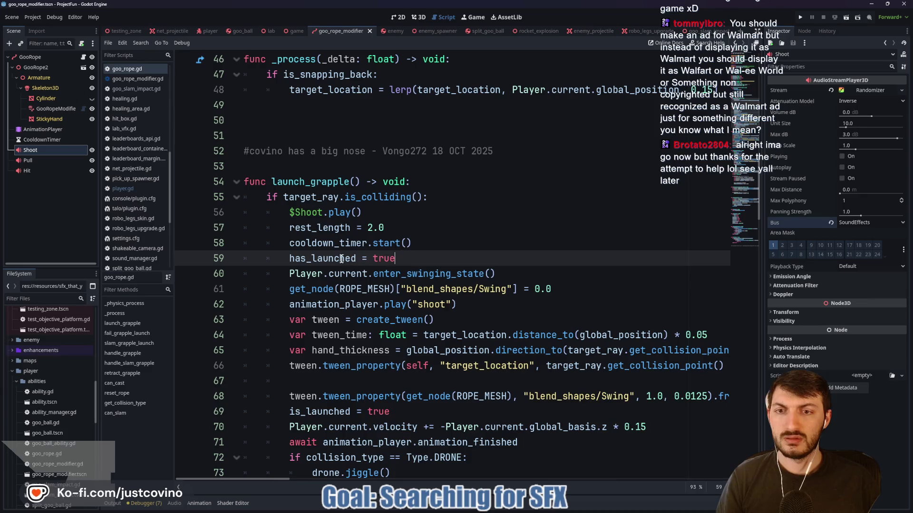
click(322, 214)
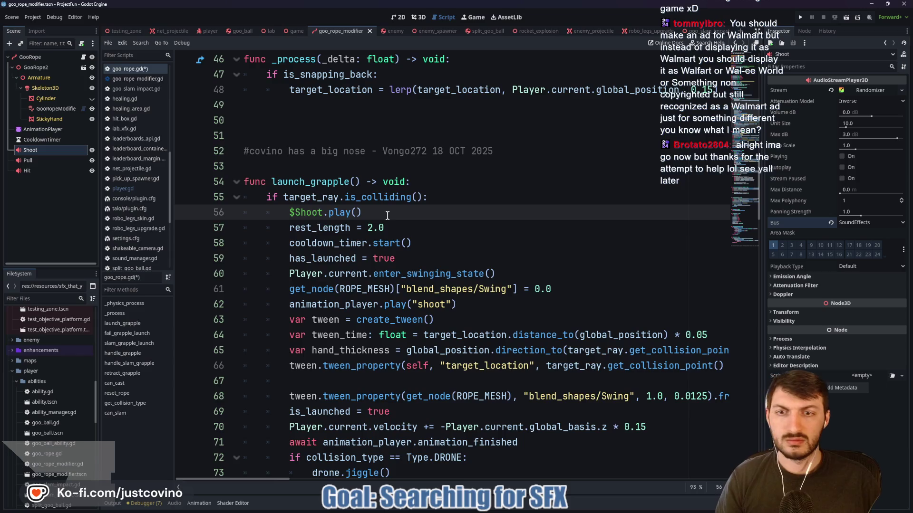
key(ctrl+s)
scroll(387, 213, up, 6)
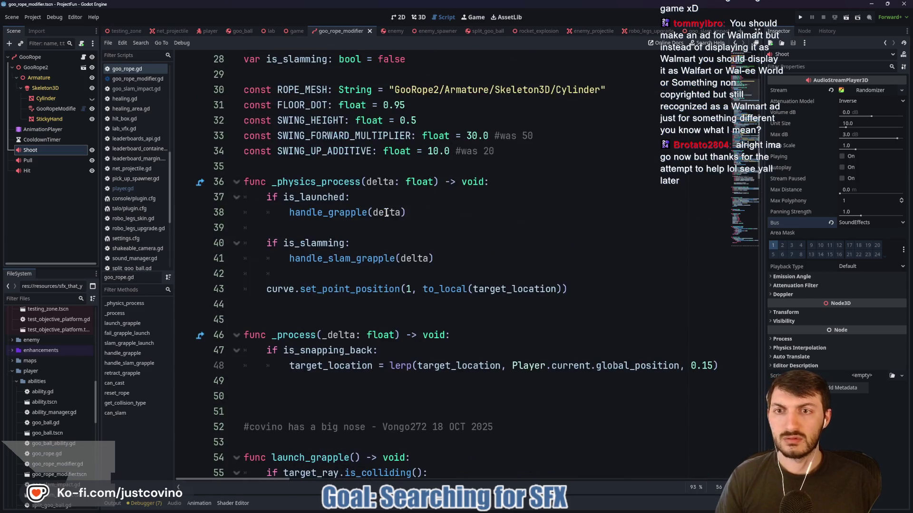
click(125, 31)
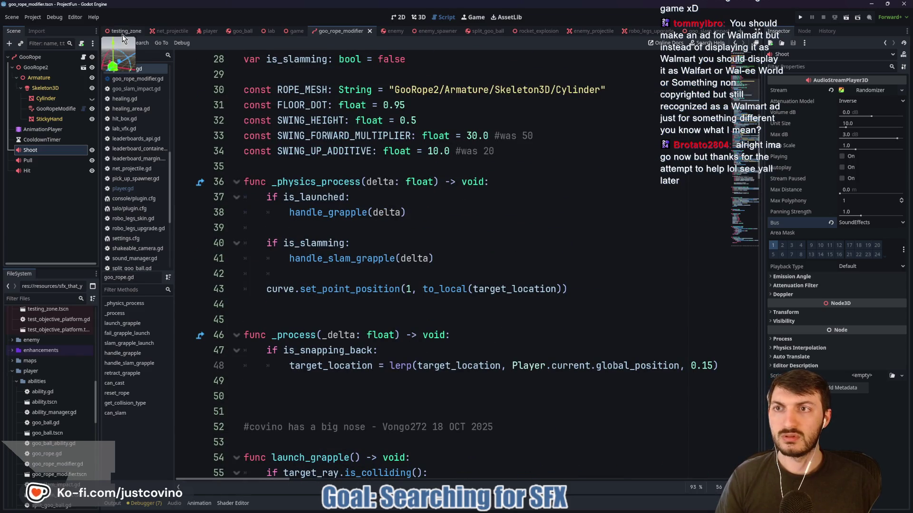
- Play-test testing_zone with F6, grapple and slam, stop it, and show the Master/Music/SoundEffects buses
key(F6)
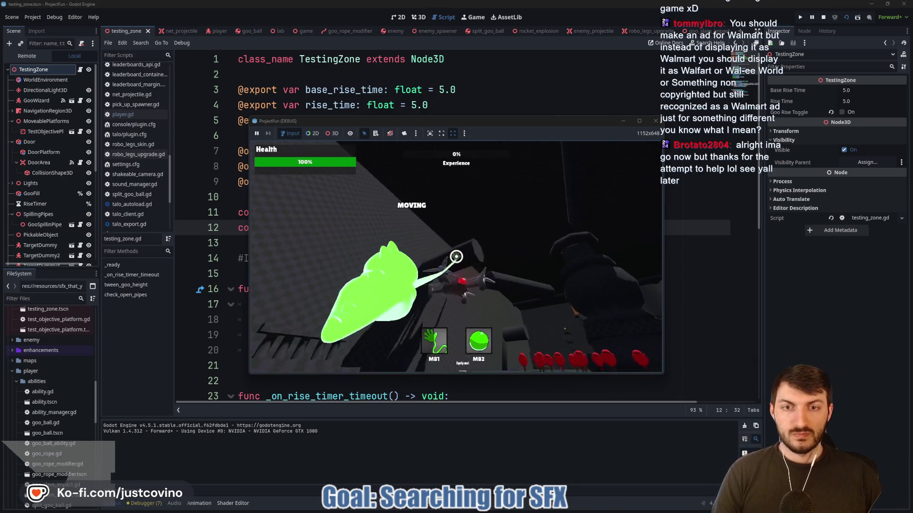
click(456, 257)
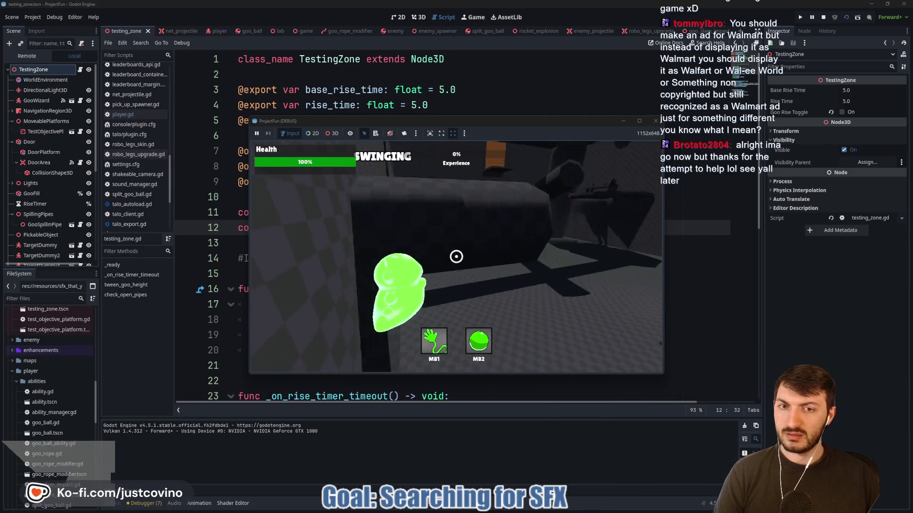
click(457, 257)
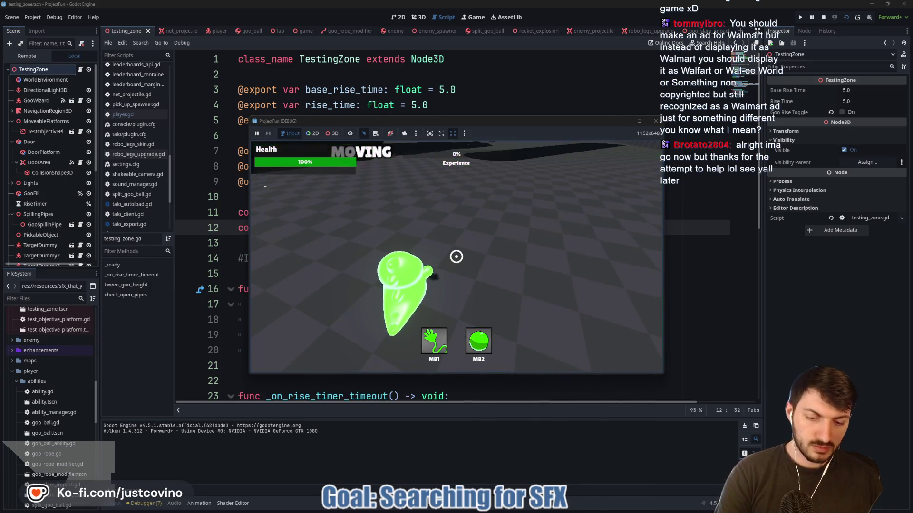
key(F8)
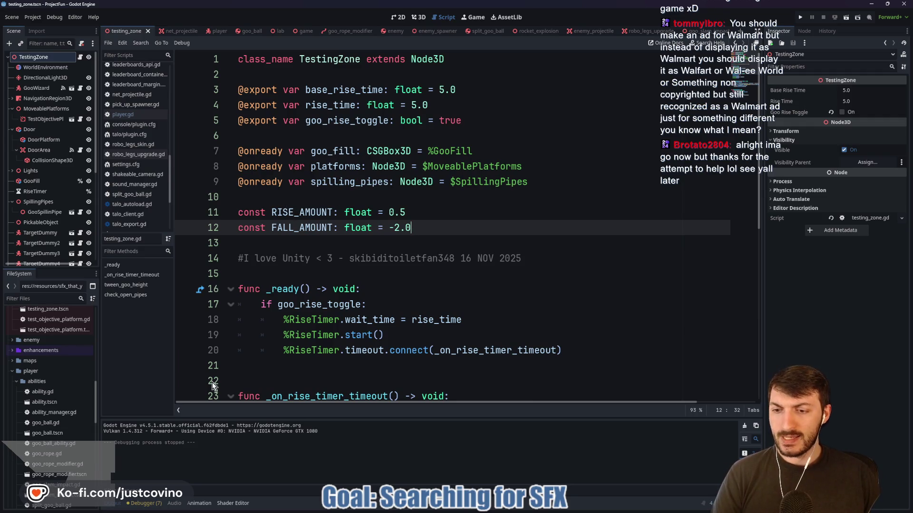
click(174, 504)
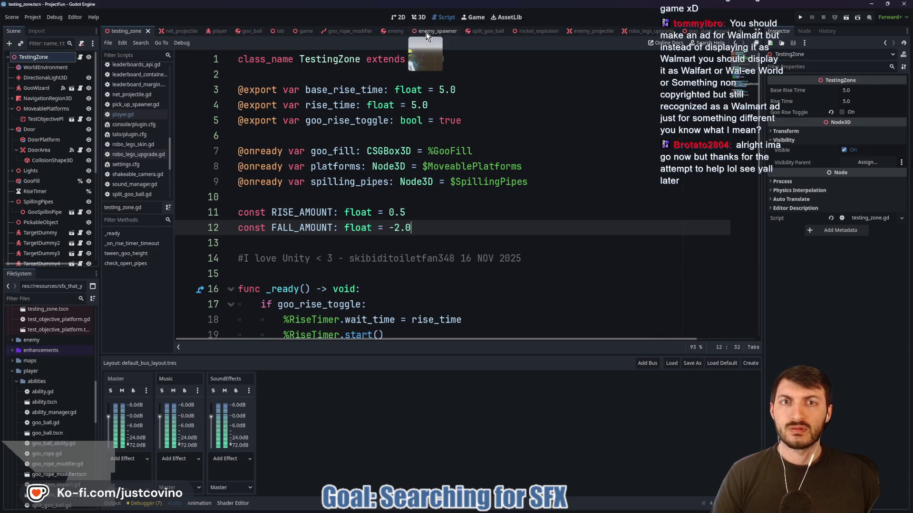
- Run the project, adjust Music volume and unmute game audio, then rerun and grapple-swing to test sounds
click(800, 17)
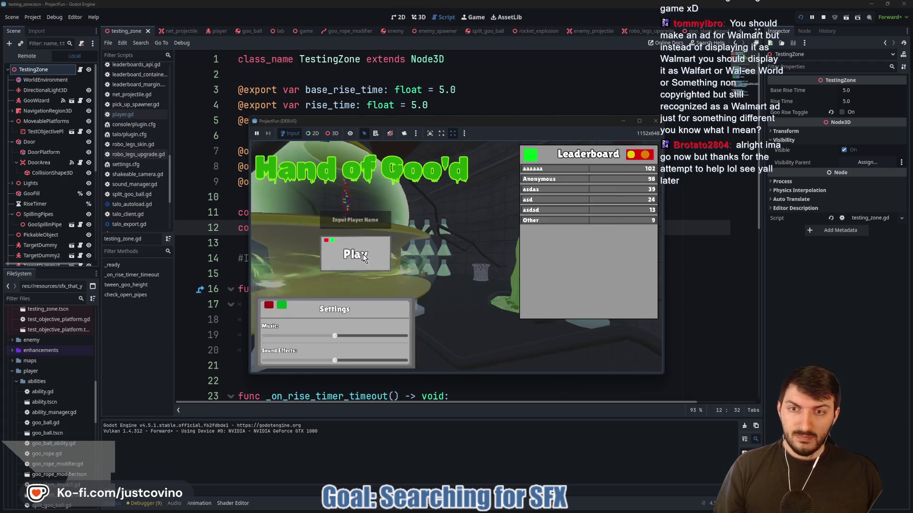
click(329, 336)
click(390, 133)
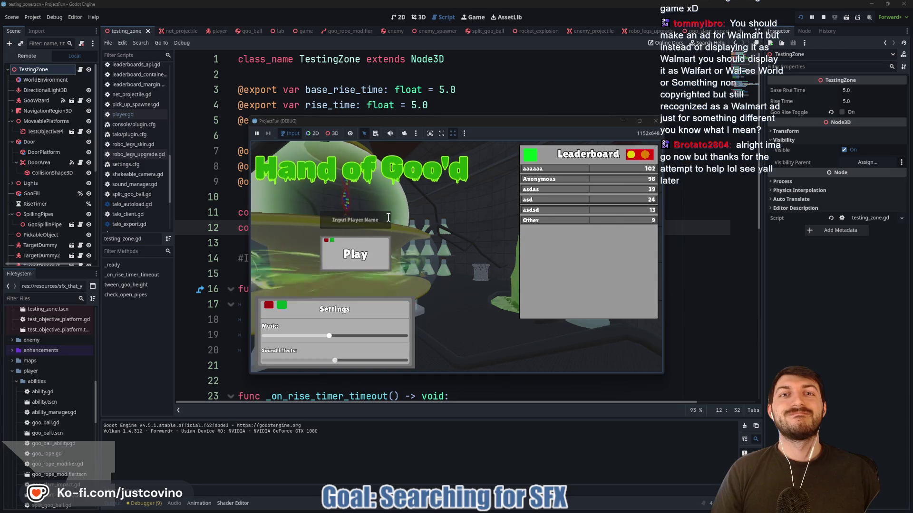
key(F8)
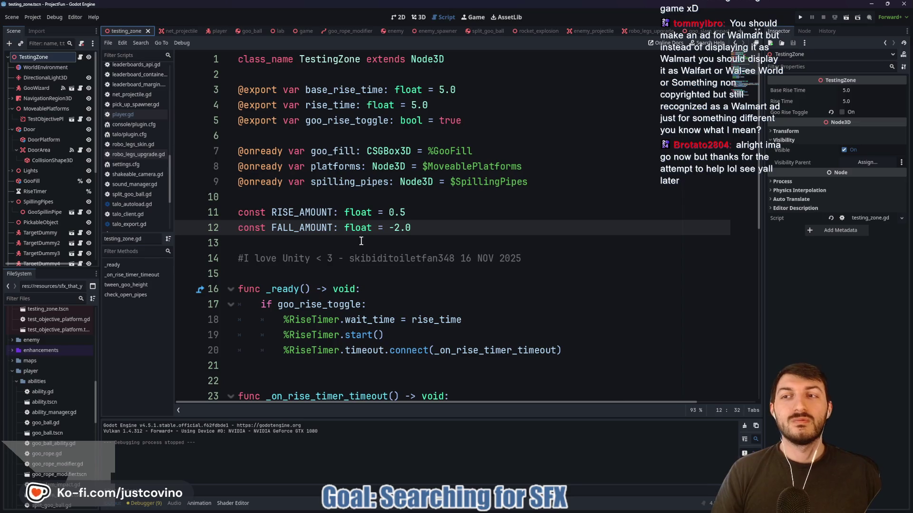
key(F5)
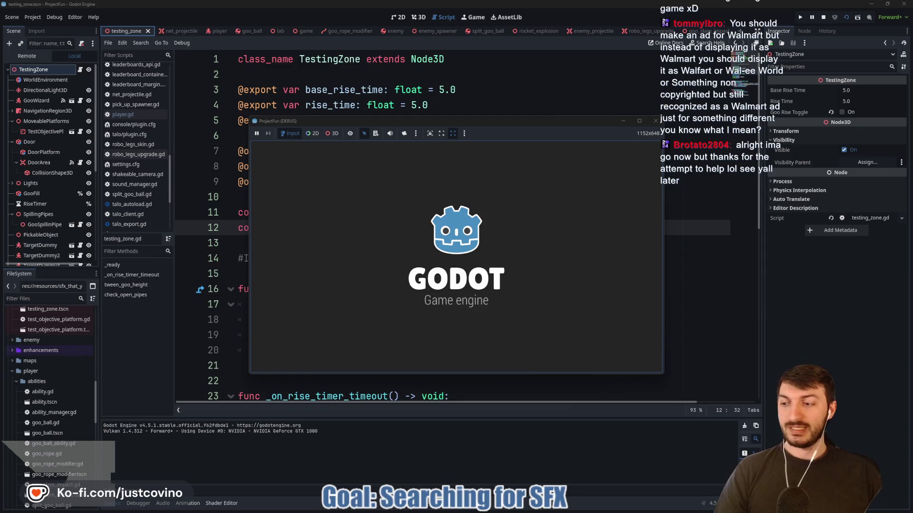
click(456, 256)
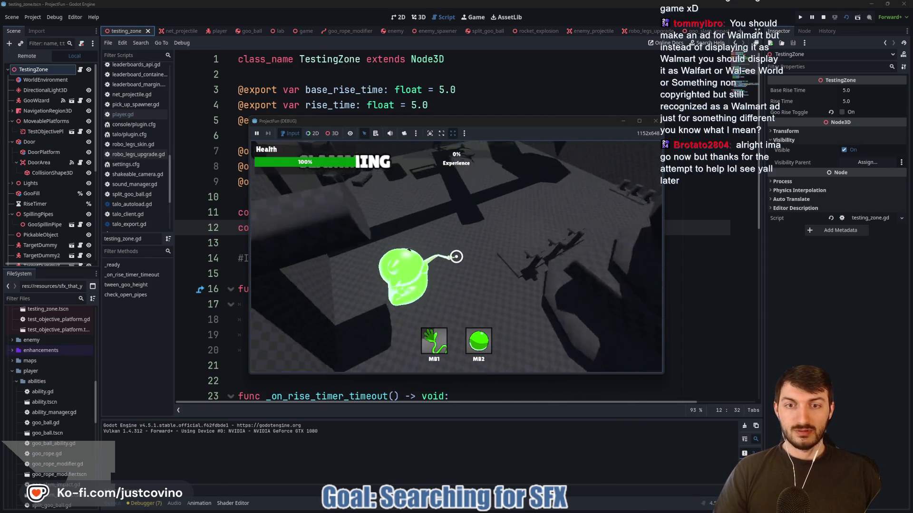
click(456, 257)
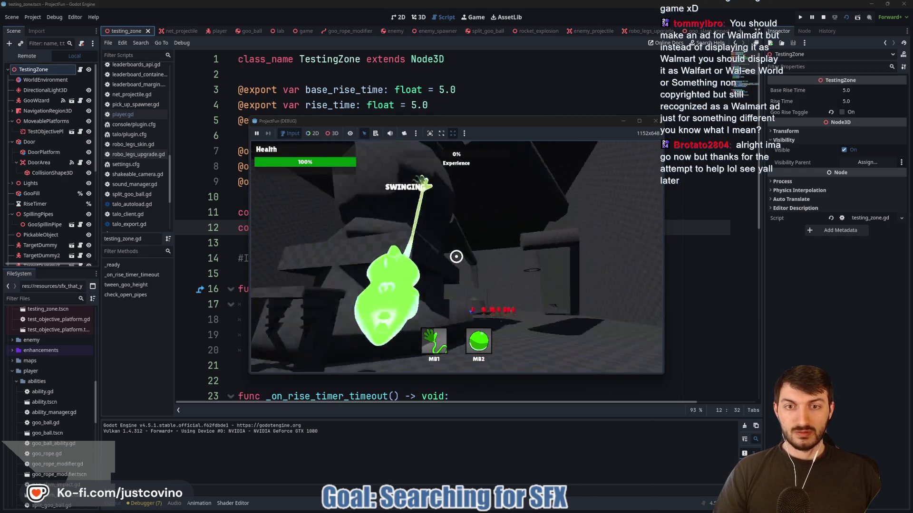
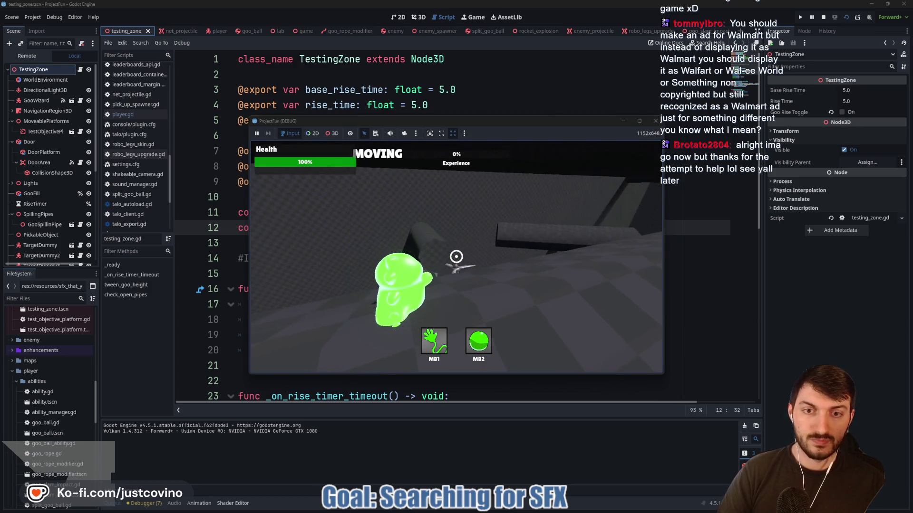
- Fire the goo rope in the test game, close the game, and open the goo_rope_modifier scene
click(456, 257)
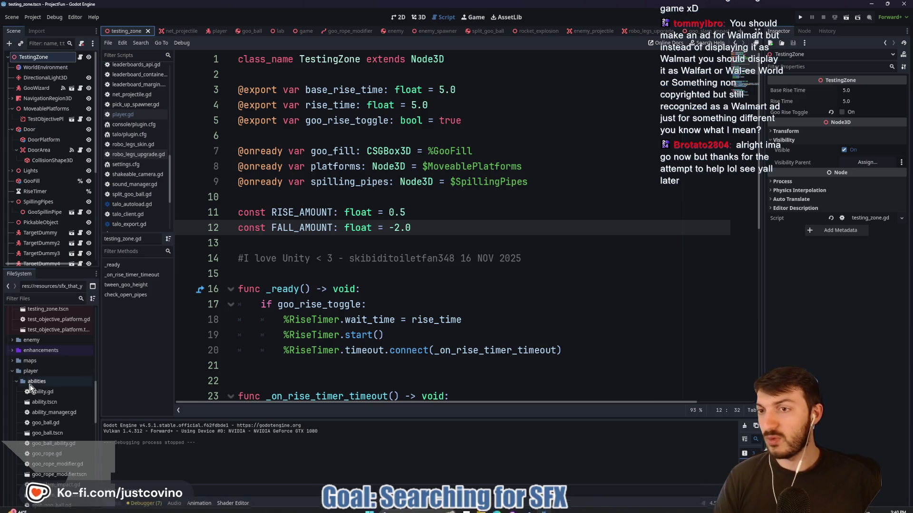
click(363, 246)
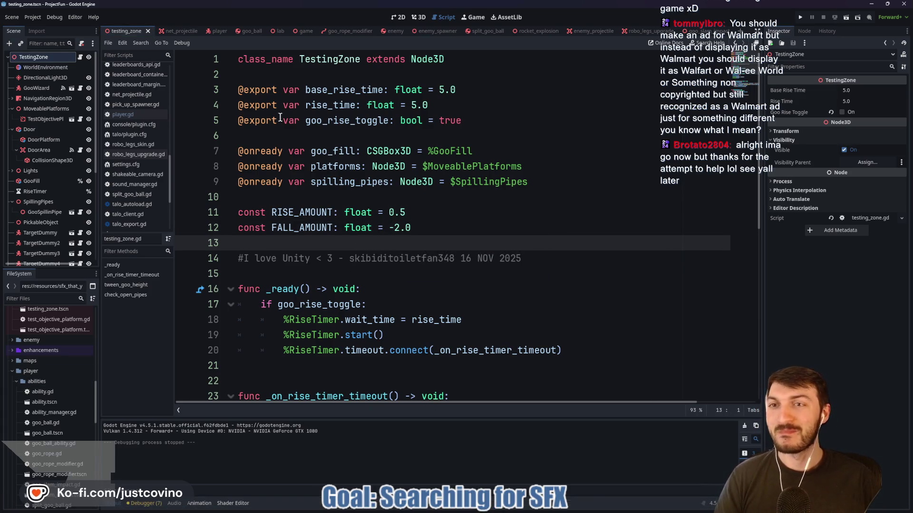
click(335, 33)
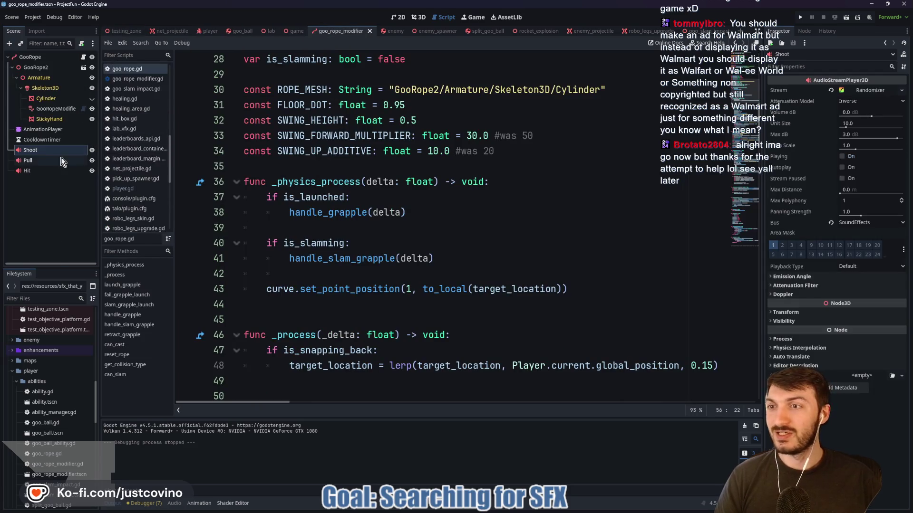
- Select the Hit sound player and review its randomized stream settings and script
click(46, 172)
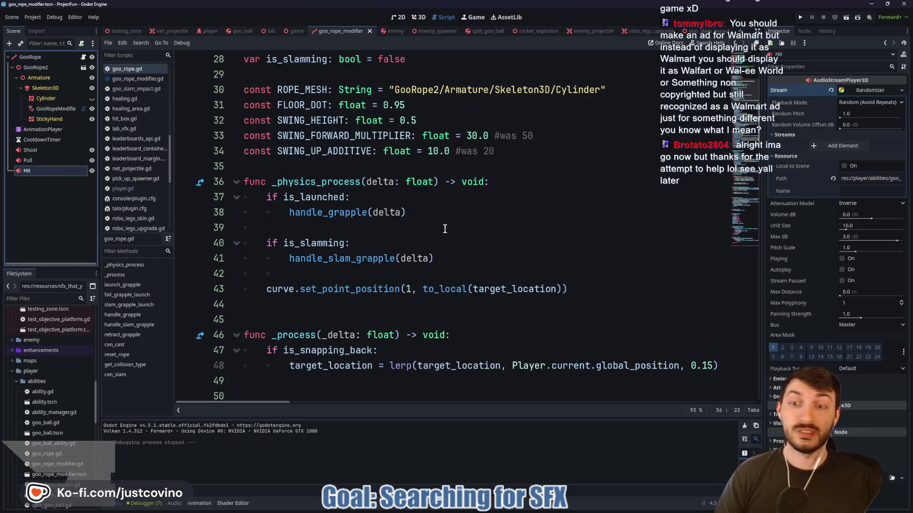
scroll(442, 232, down, 12)
scroll(442, 232, down, 6)
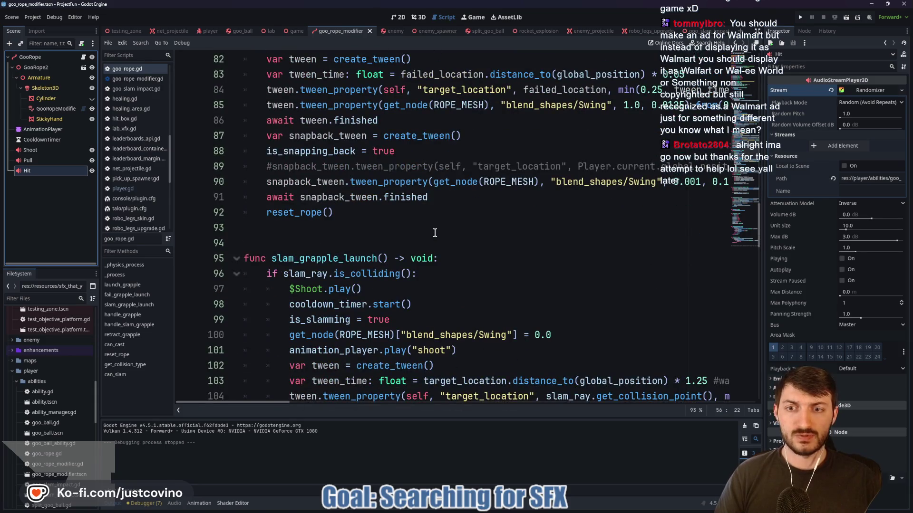
scroll(432, 232, down, 11)
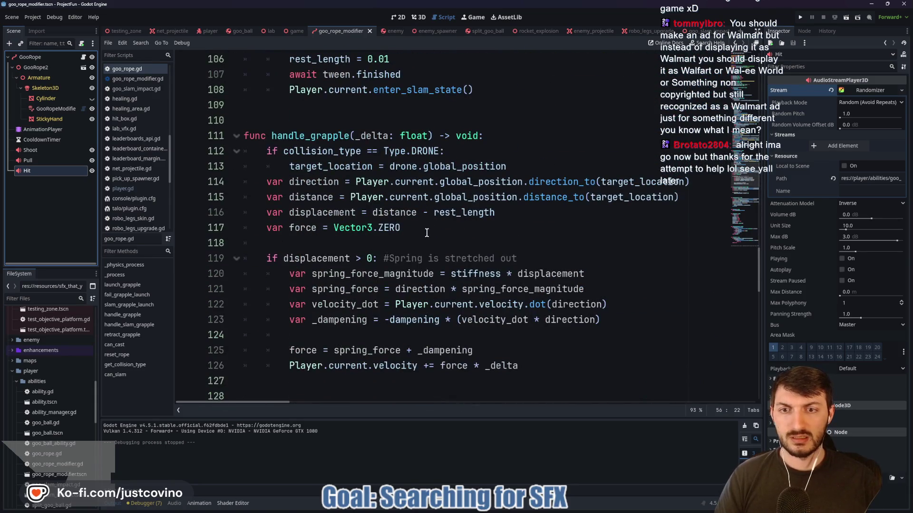
scroll(426, 232, down, 16)
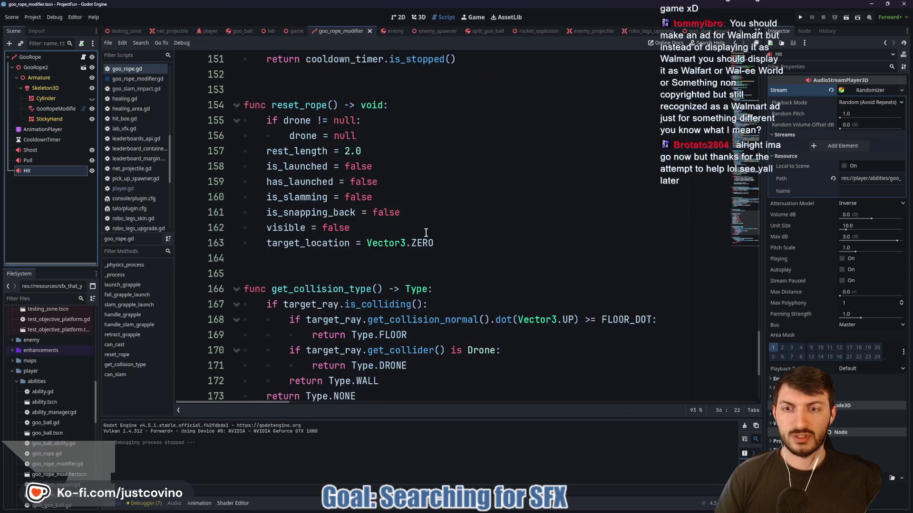
scroll(426, 233, up, 18)
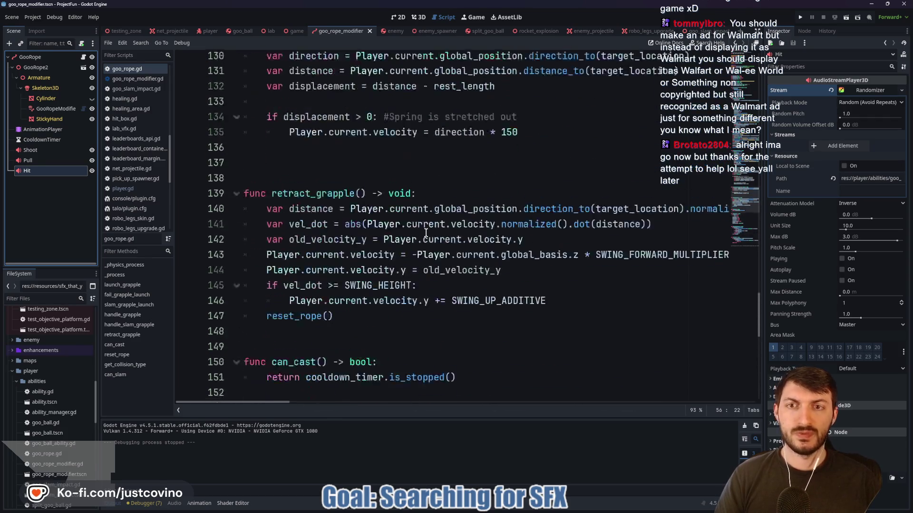
- Scroll the FileSystem dock to res://assets/sfx to show goo_rope_impact.wav and the other WAVs
click(390, 175)
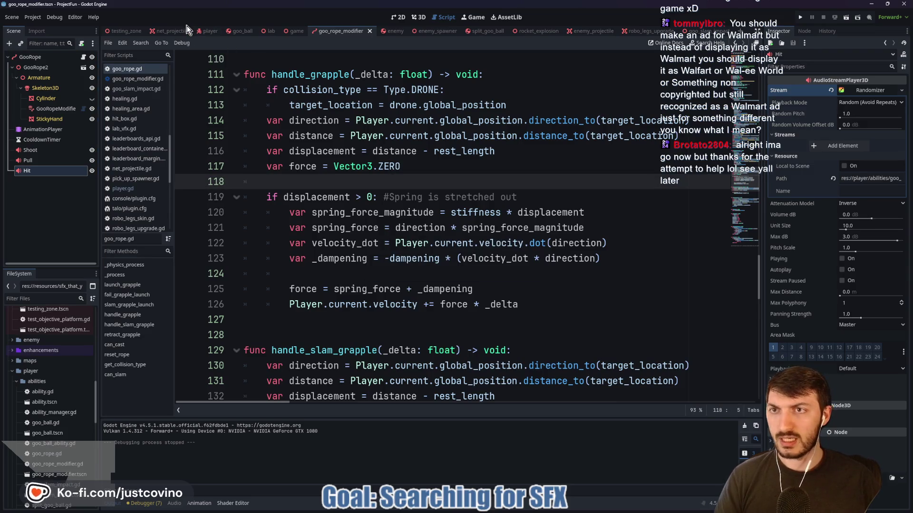
scroll(56, 355, down, 6)
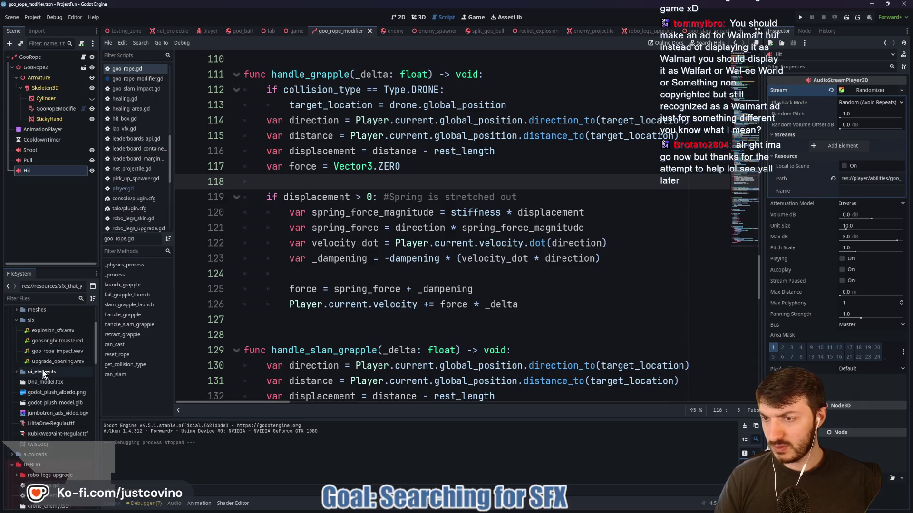
mouse_move(45, 354)
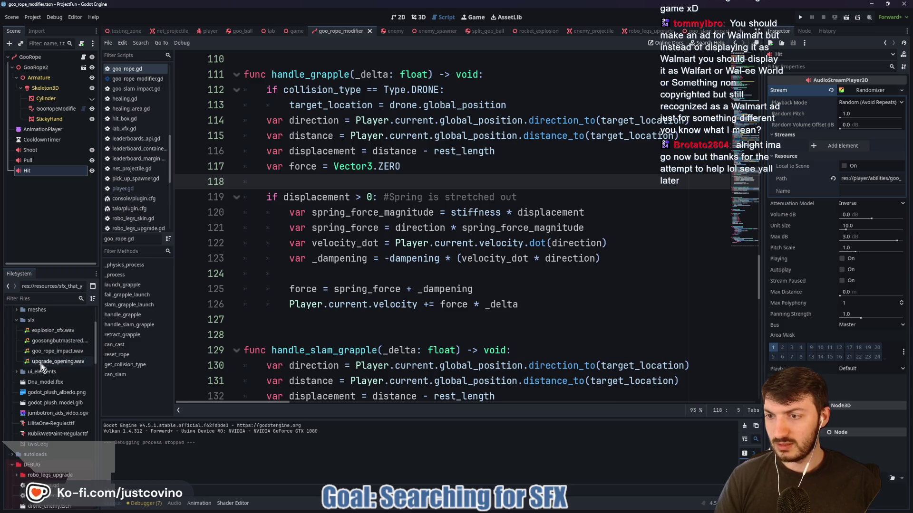
scroll(60, 361, up, 1)
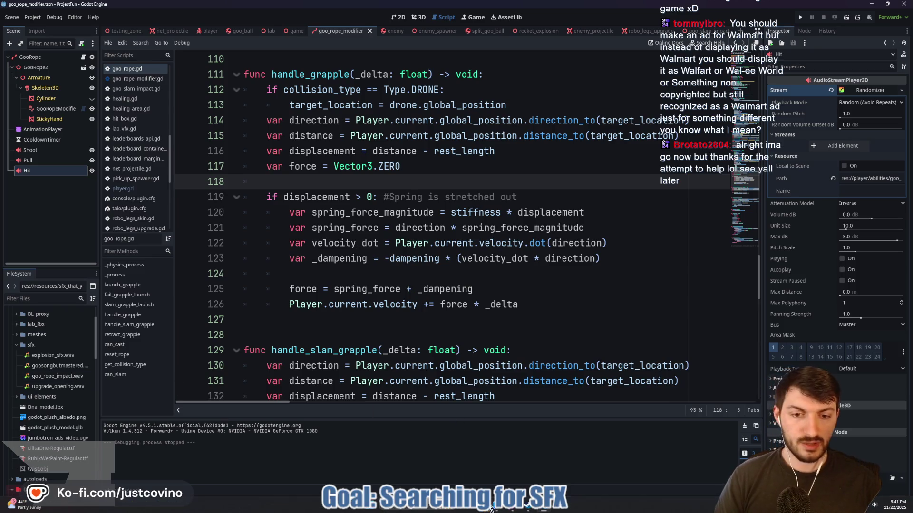
- Open the project's sfx folder in File Explorer with a Desktop window beside it
click(490, 511)
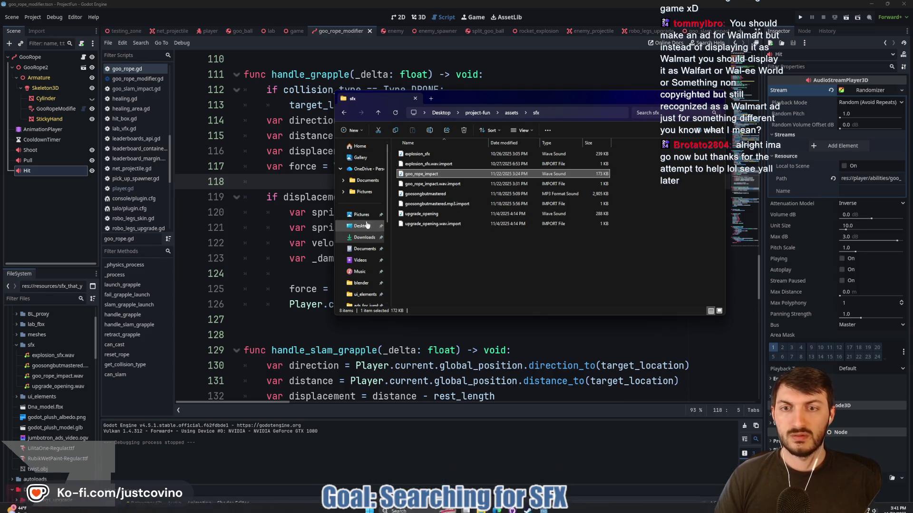
right_click(362, 237)
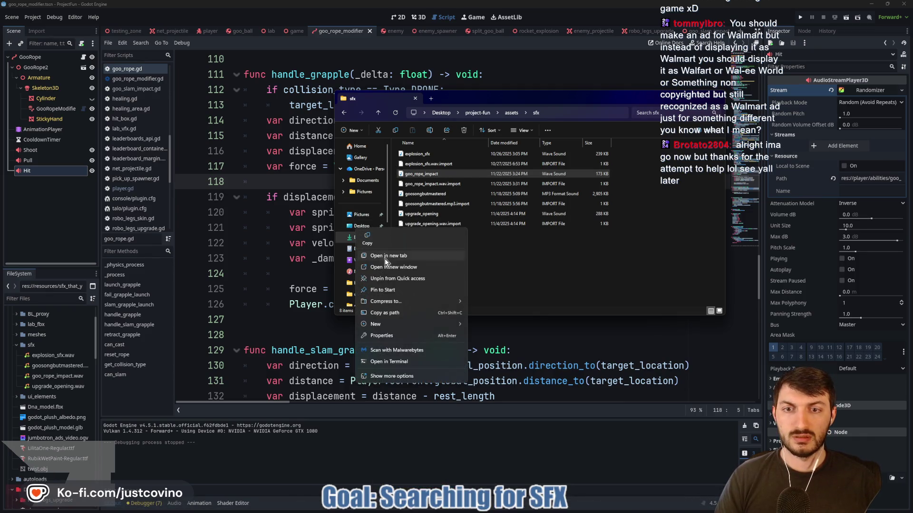
key(Escape)
ctrl+click(362, 226)
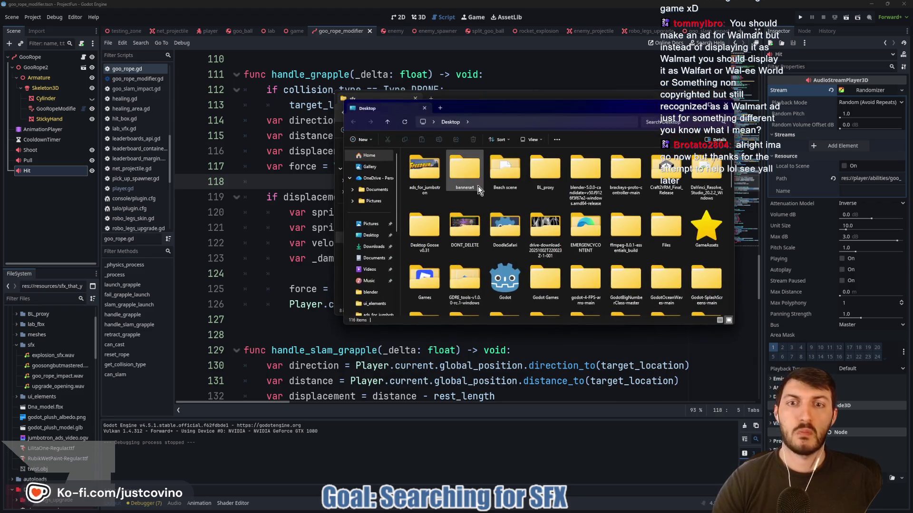
mouse_move(506, 110)
mouse_down()
mouse_move(211, 115)
mouse_move(172, 104)
mouse_up()
- Find the sloppy-slushy-goo WAV on the Desktop, browse its Open with apps, and cancel
scroll(313, 232, down, 6)
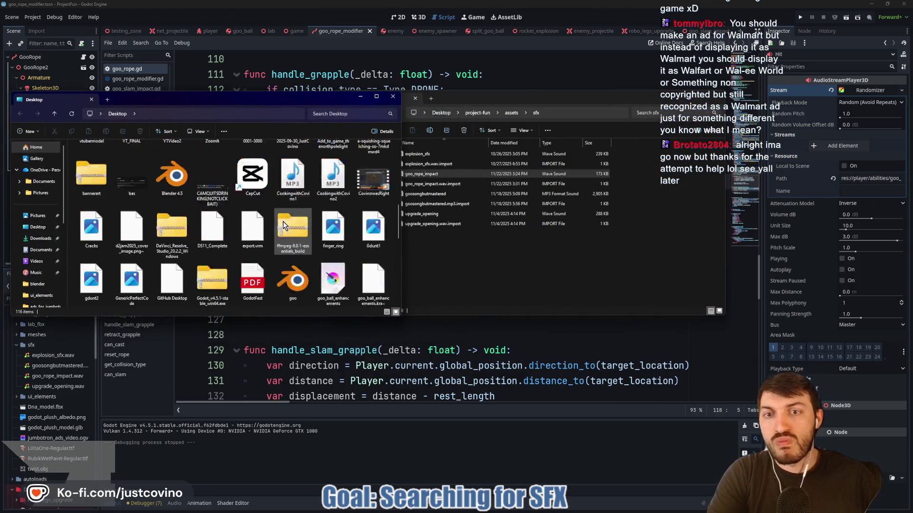
scroll(314, 231, up, 3)
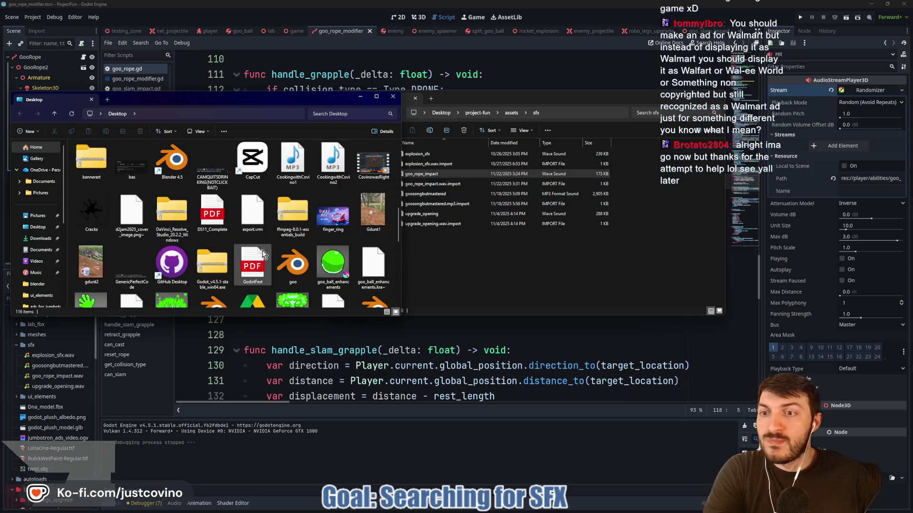
scroll(276, 276, down, 6)
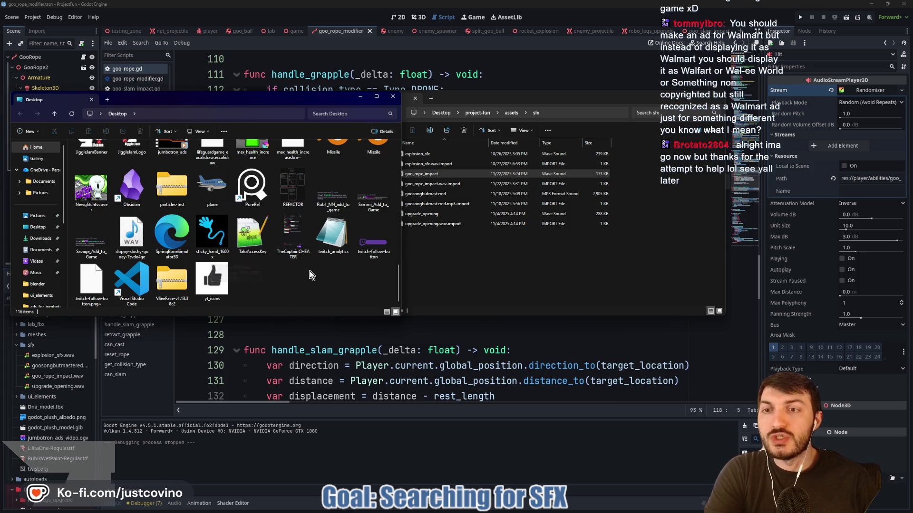
scroll(310, 271, up, 2)
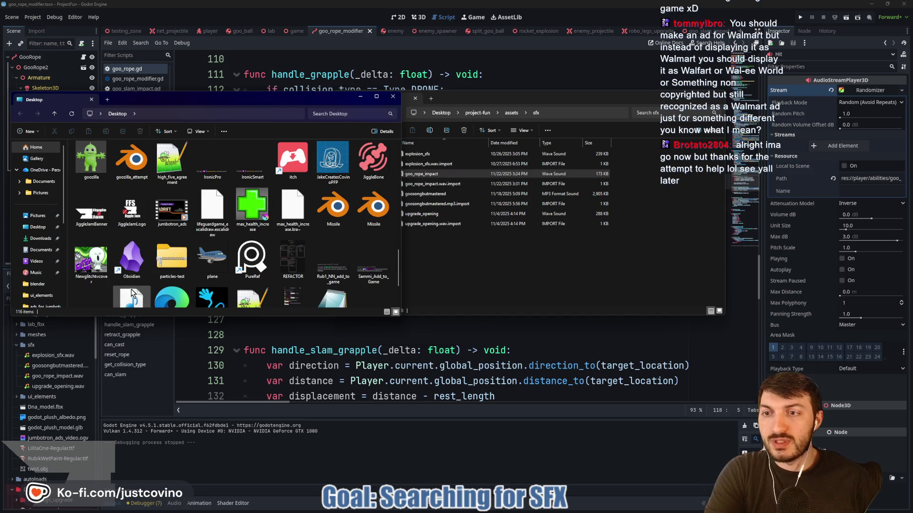
scroll(130, 270, down, 2)
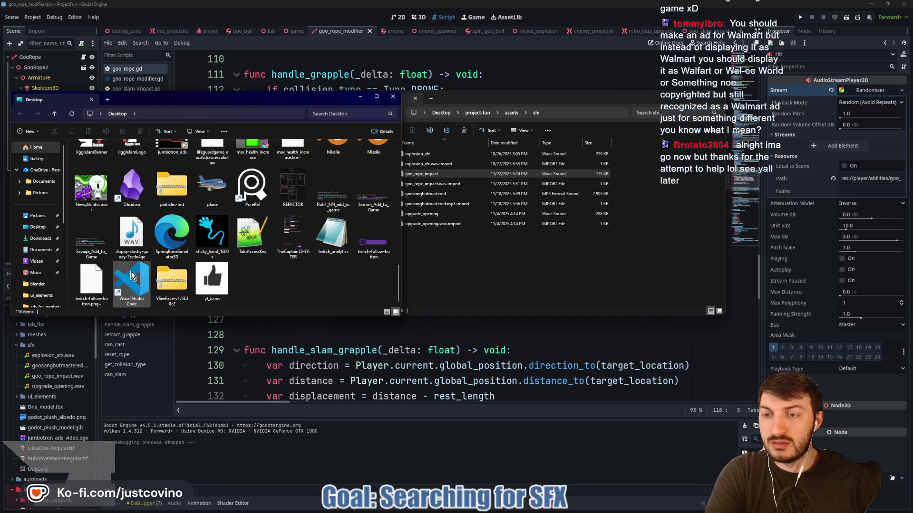
right_click(129, 244)
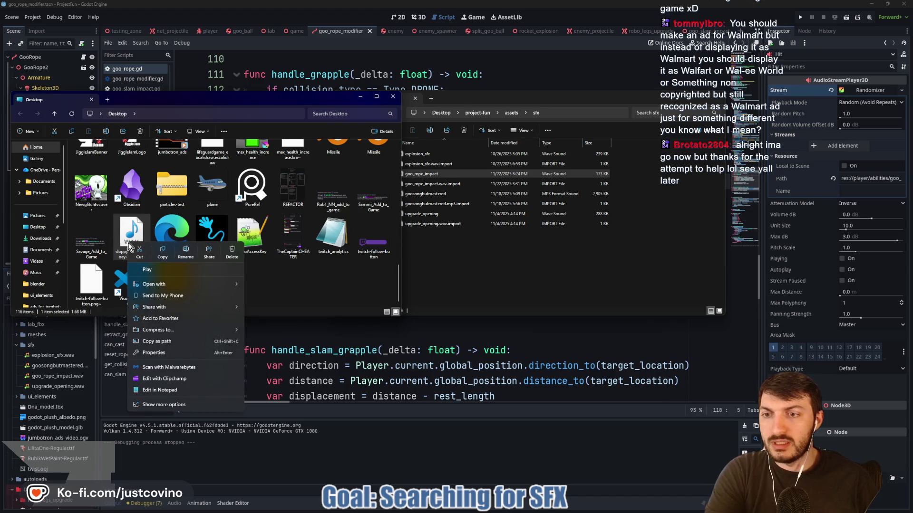
mouse_move(184, 287)
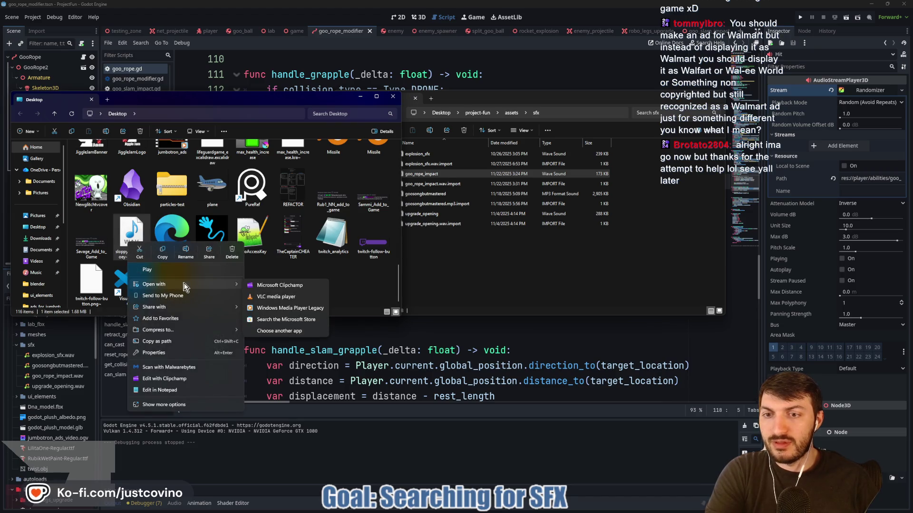
click(284, 332)
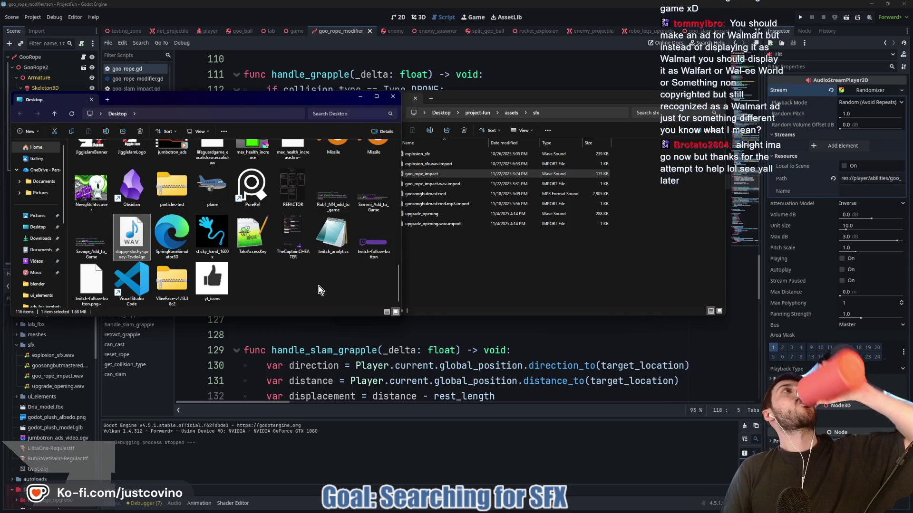
key(Return)
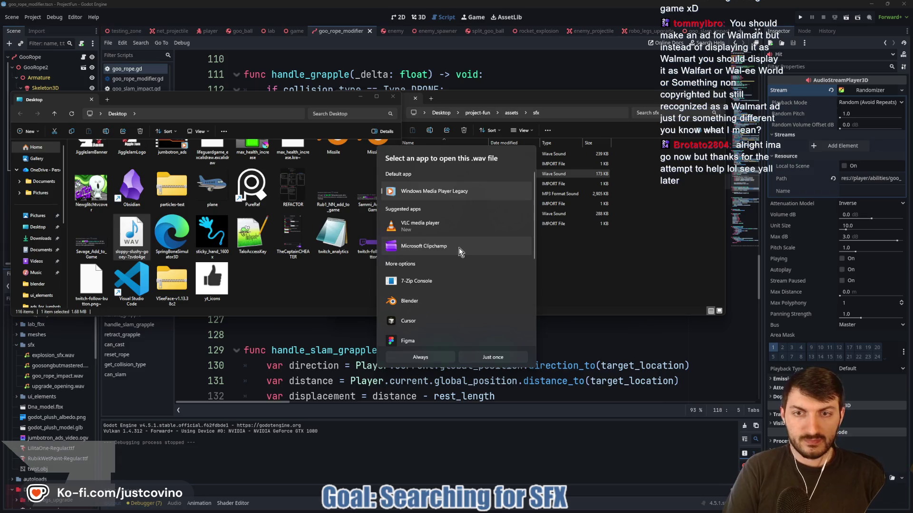
scroll(458, 247, down, 5)
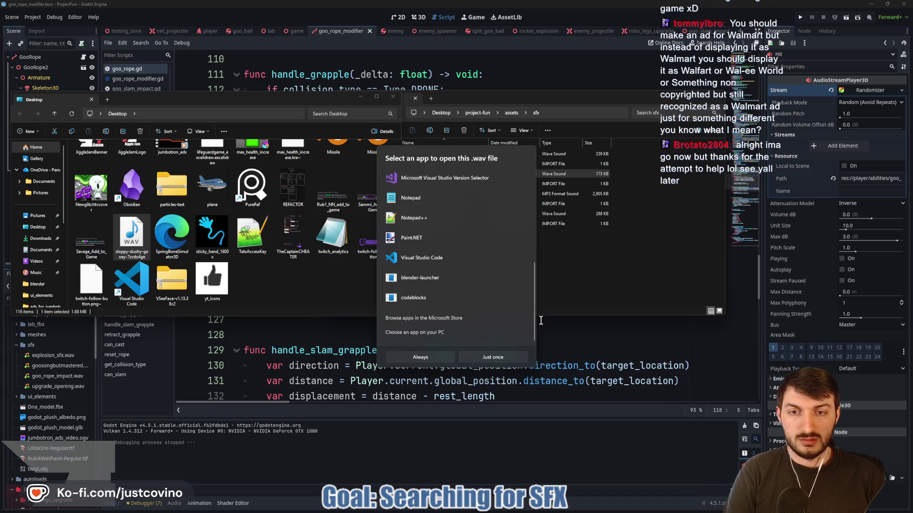
click(320, 293)
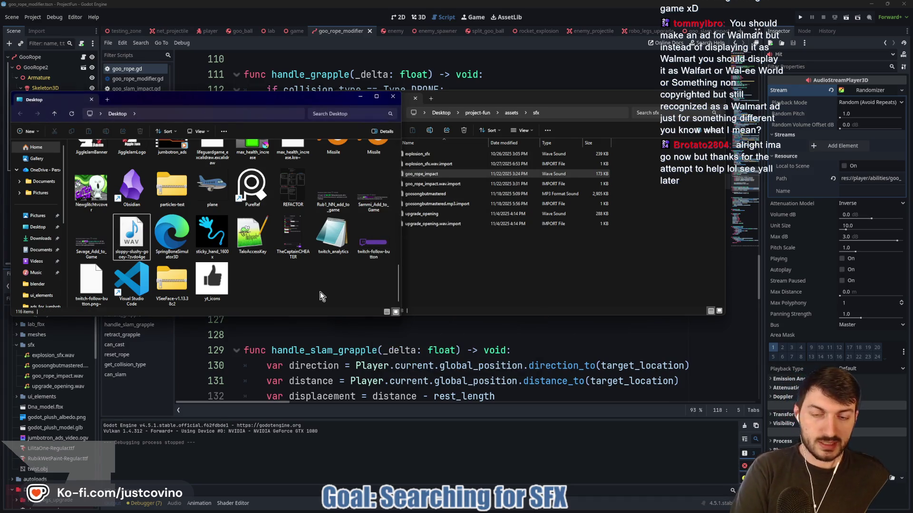
key(super)
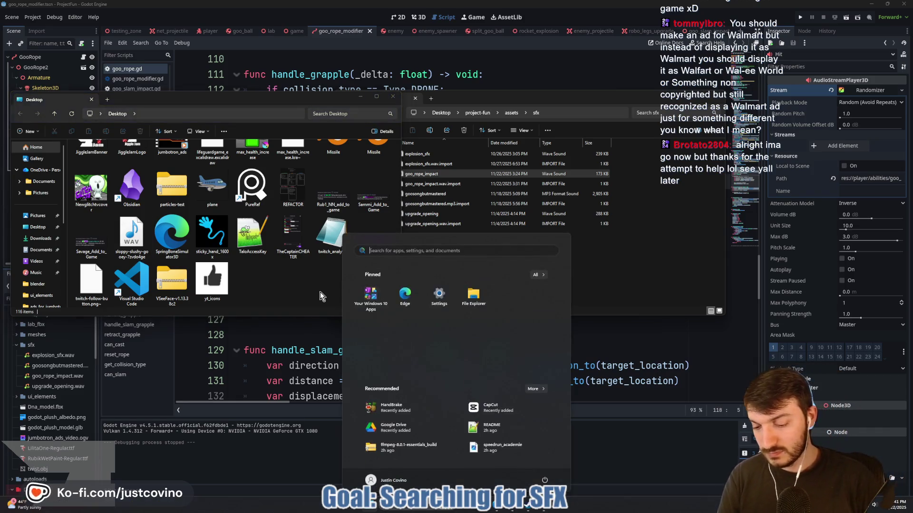
- Launch Audacity via 'aud' search, skipping the update and the welcome screen
text(aud)
click(363, 307)
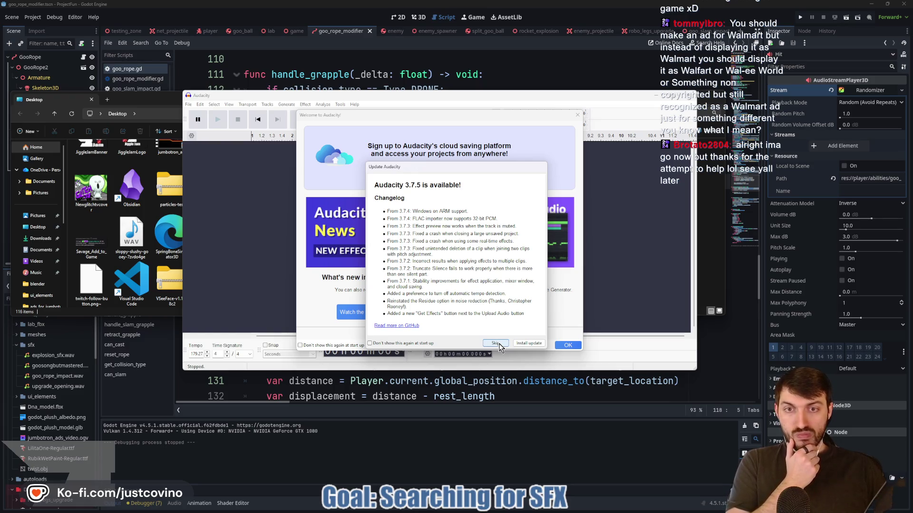
click(496, 343)
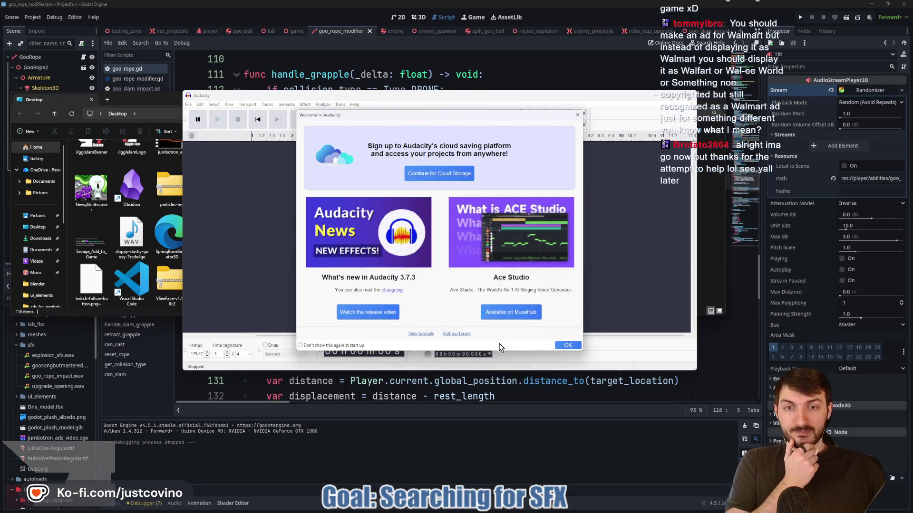
click(564, 346)
- Import the squishing-squelching WAV as an audio track
click(189, 104)
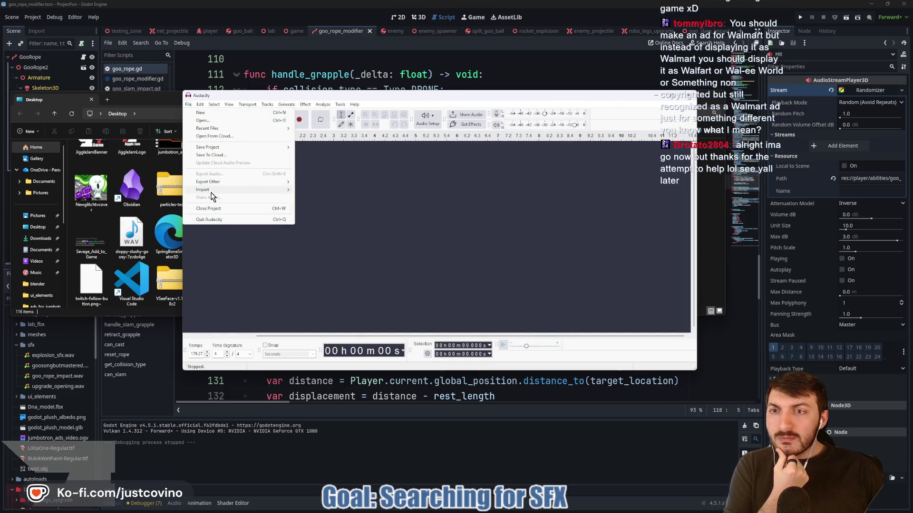
mouse_move(210, 192)
click(324, 188)
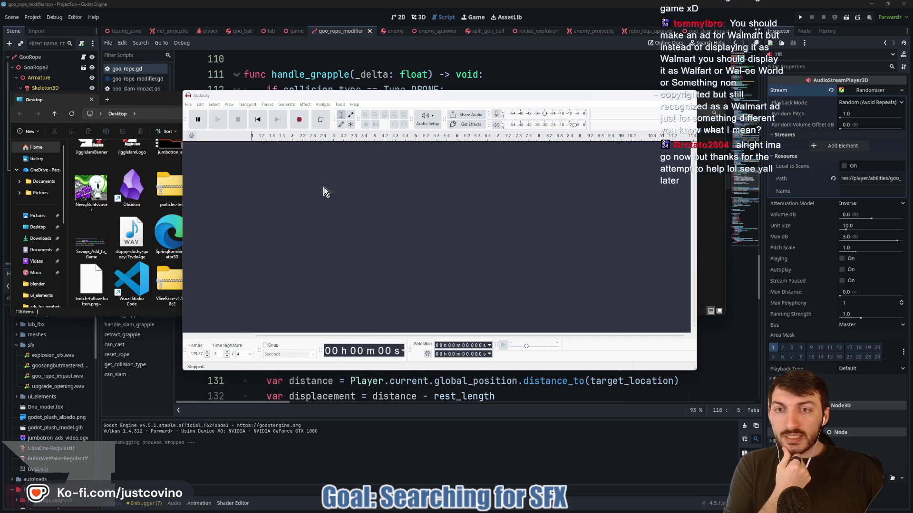
scroll(280, 181, down, 3)
scroll(280, 183, down, 10)
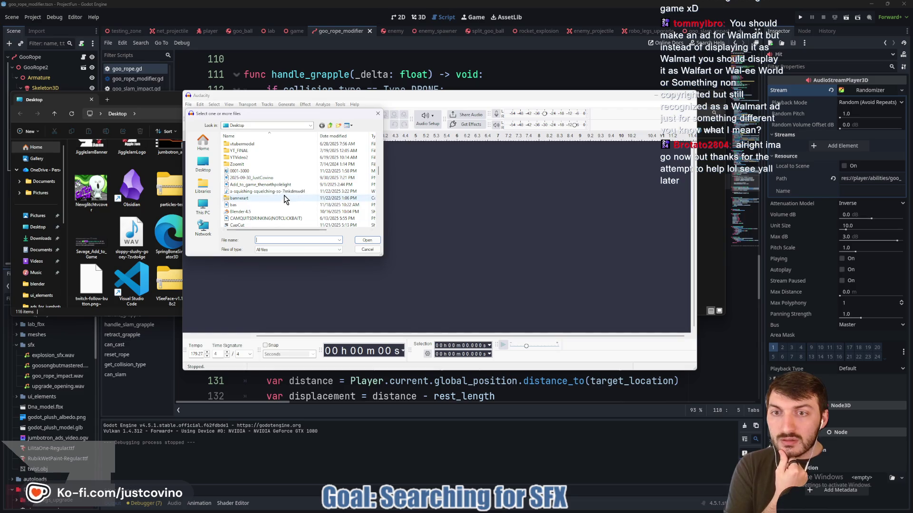
click(278, 191)
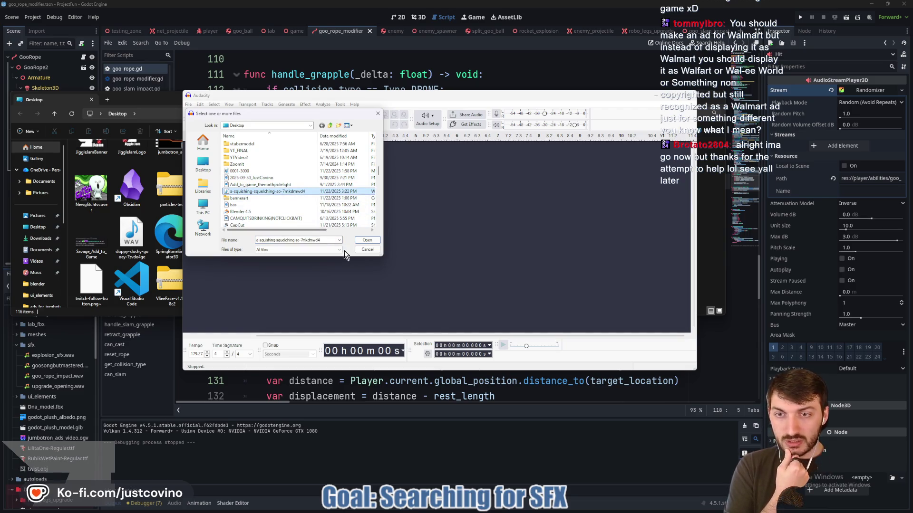
click(366, 242)
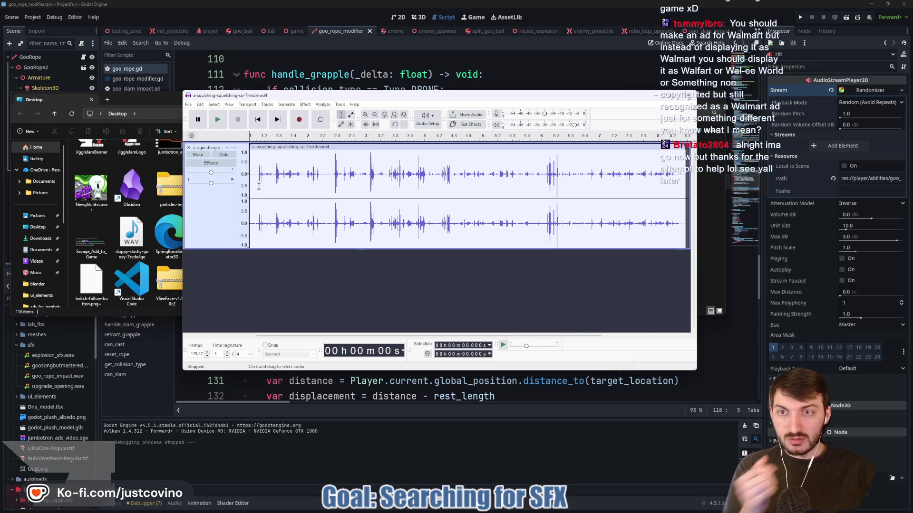
- Play the squishing-squelching sound, then select and delete the whole clip
key(space)
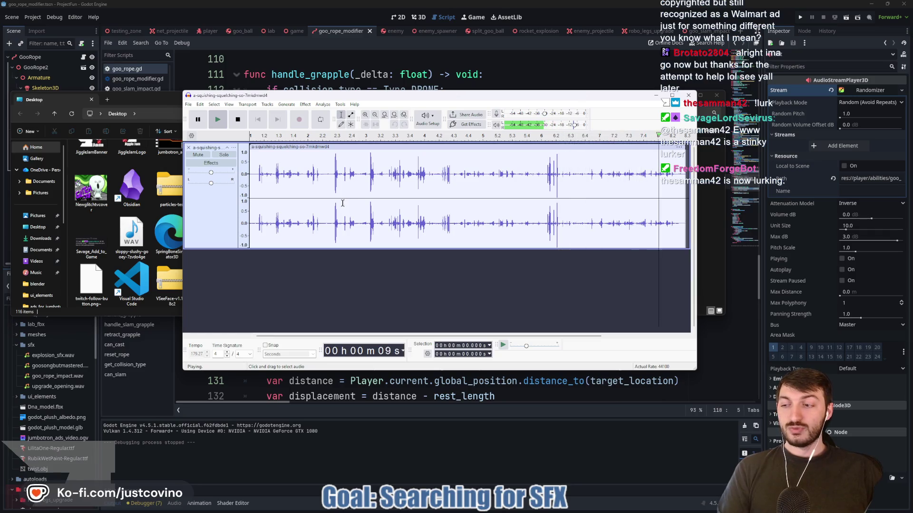
key(space)
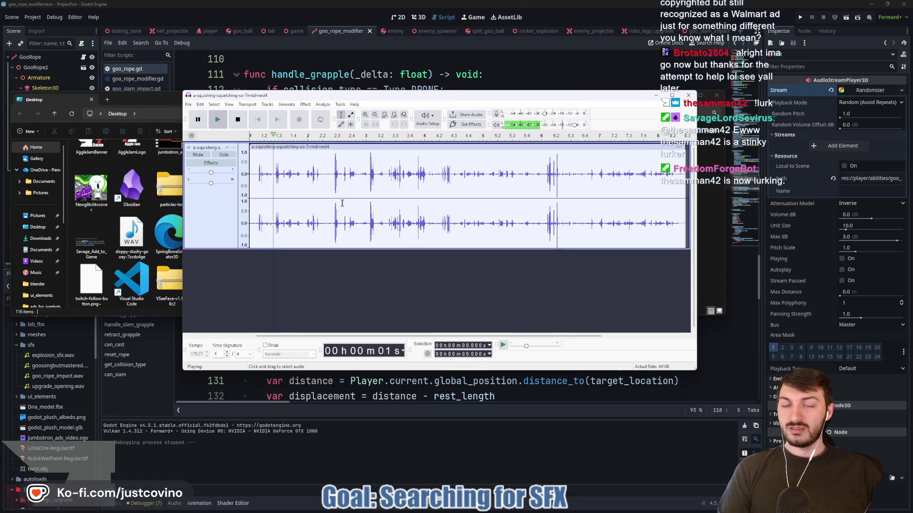
key(space)
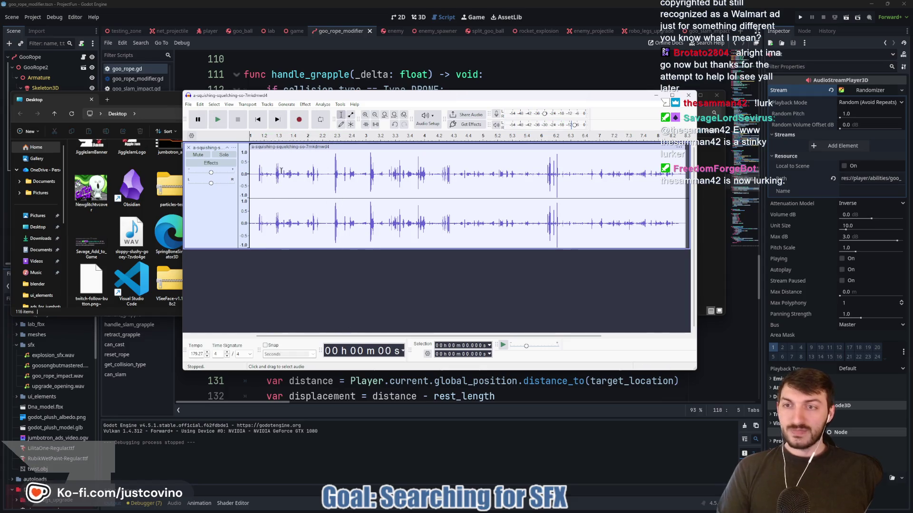
click(265, 148)
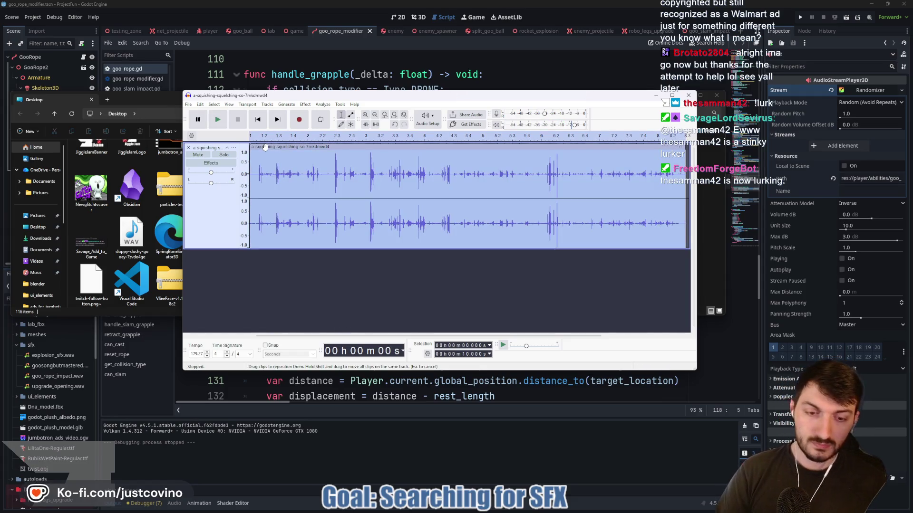
key(Delete)
click(188, 147)
- Start another audio import and browse from the Desktop into the T7 (E:) drive
click(188, 105)
mouse_move(276, 190)
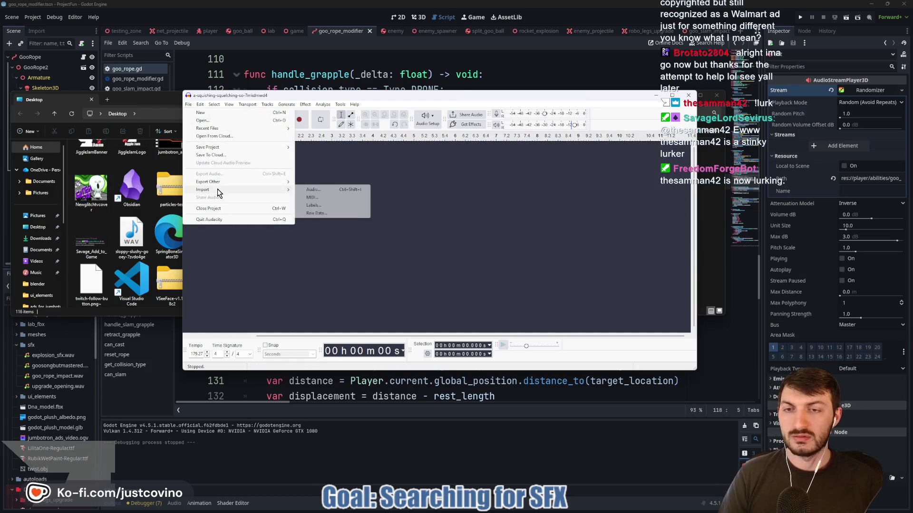
click(311, 190)
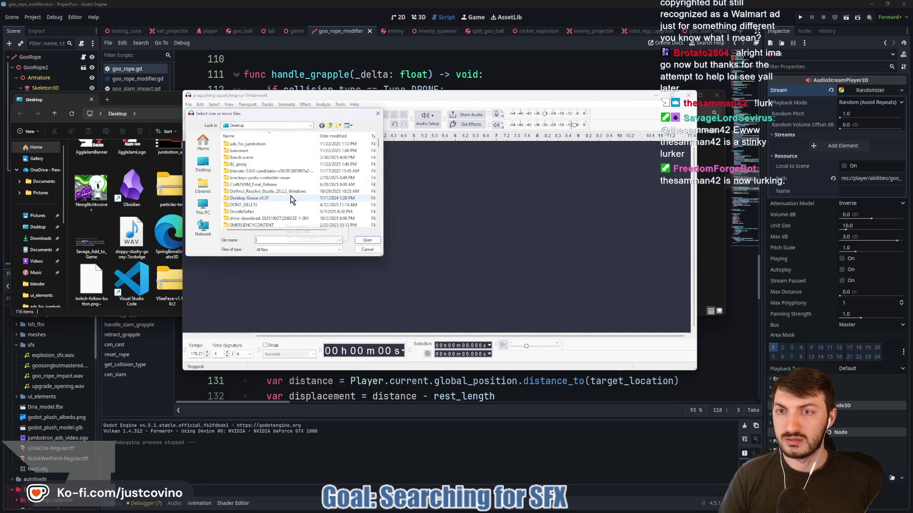
click(203, 164)
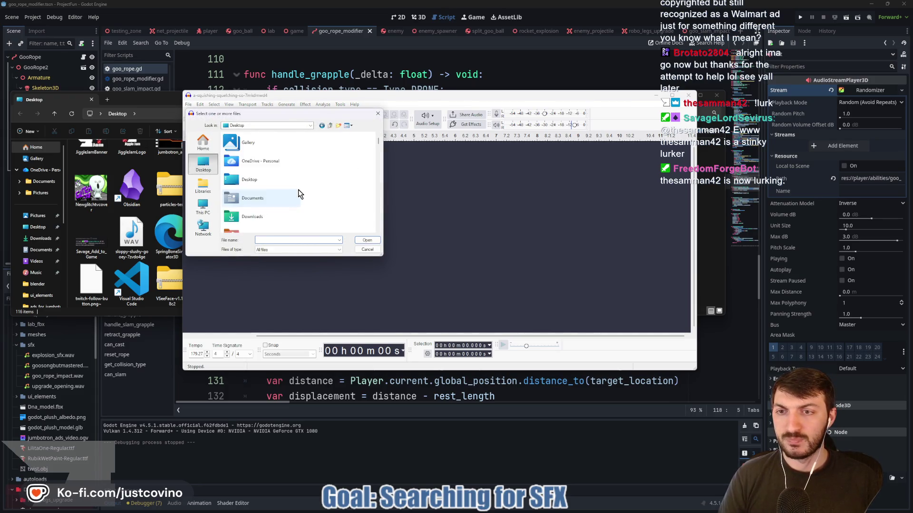
scroll(275, 184, down, 3)
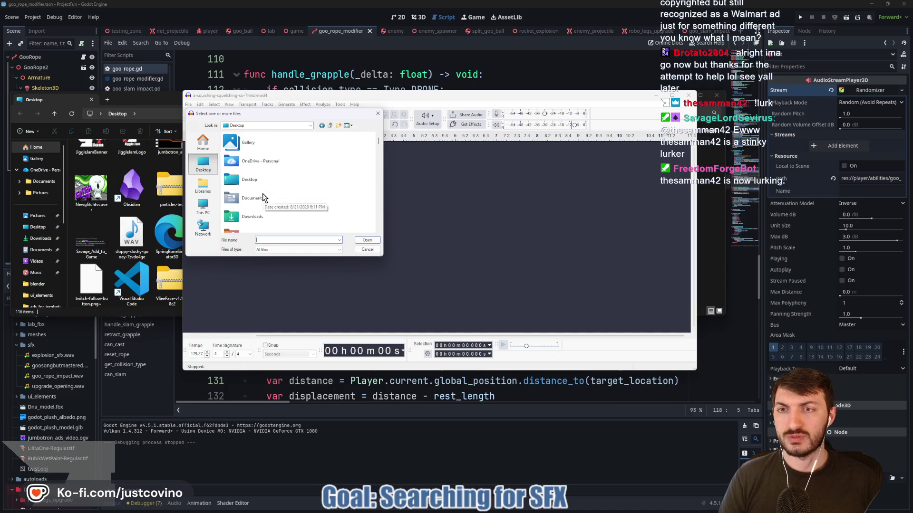
double_click(256, 181)
- Scroll down the file list and open the sloppy-slushy-gooey WAV
scroll(293, 179, down, 15)
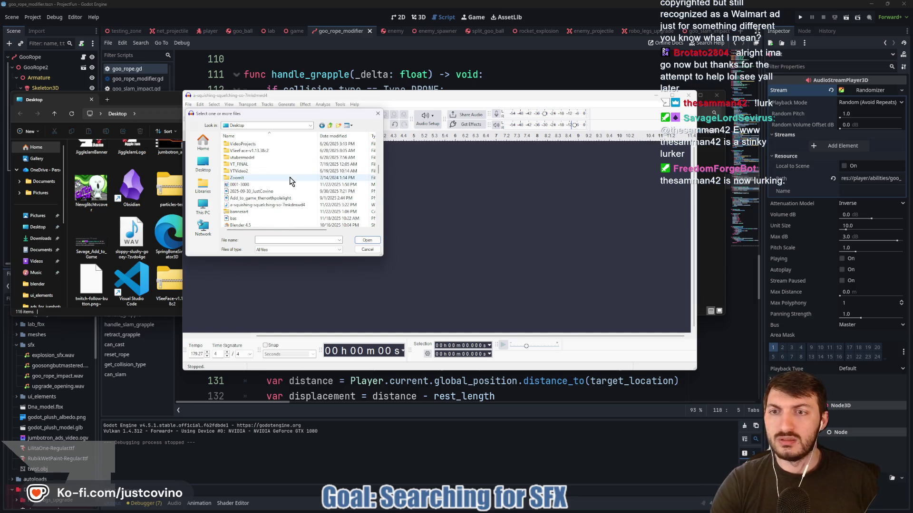
scroll(279, 205, down, 2)
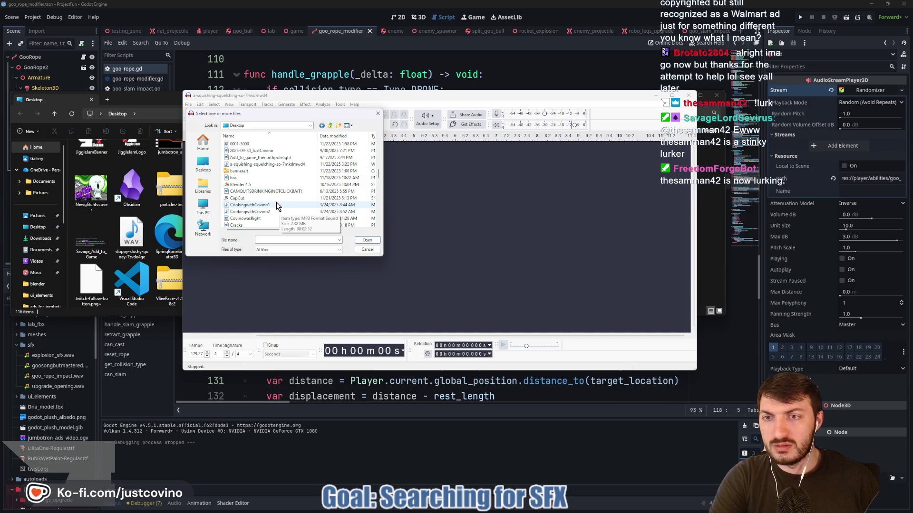
scroll(276, 202, down, 1)
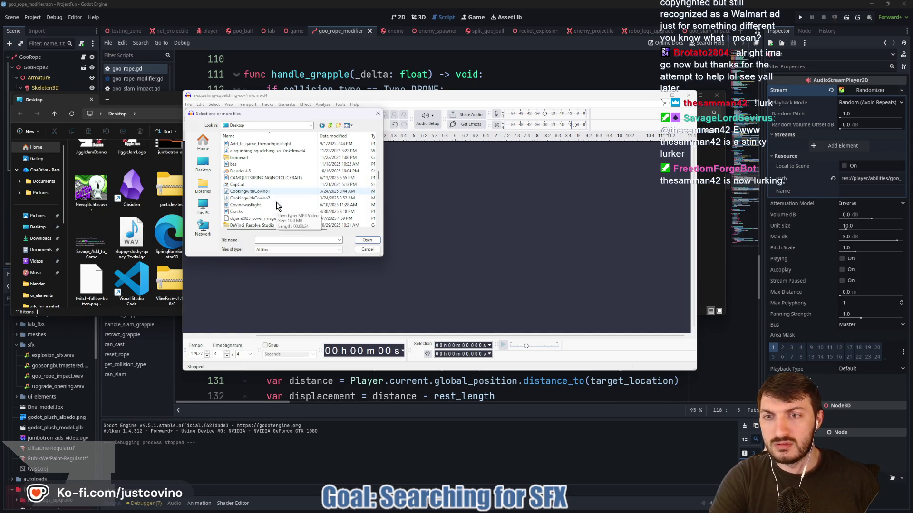
scroll(276, 202, down, 2)
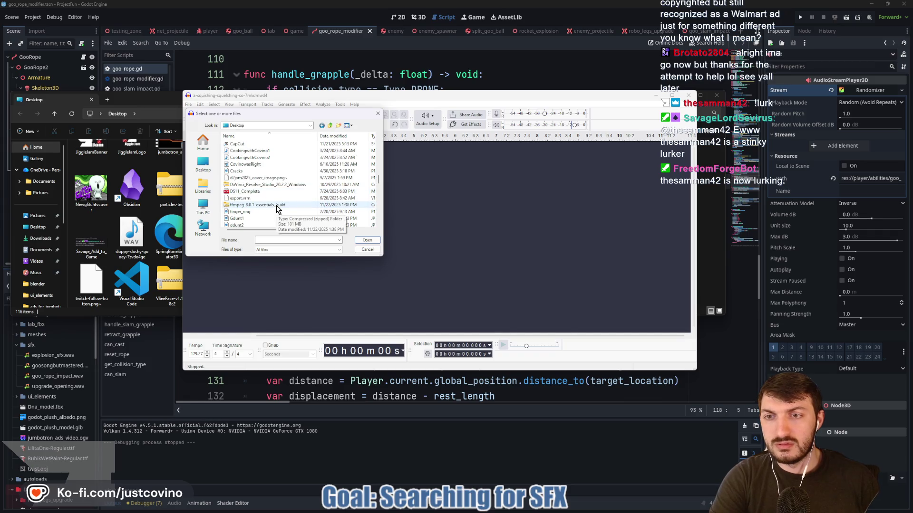
scroll(276, 205, down, 2)
scroll(275, 209, down, 3)
scroll(276, 210, down, 4)
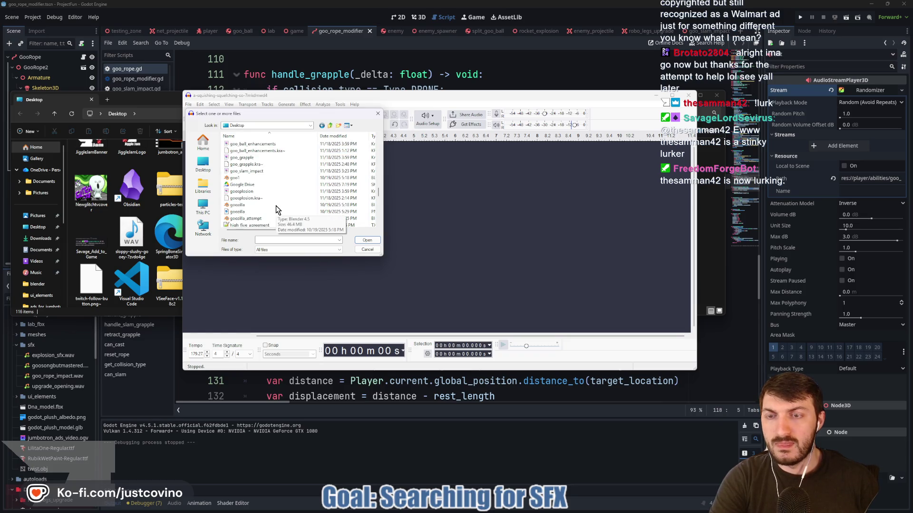
scroll(279, 215, down, 3)
scroll(279, 218, down, 1)
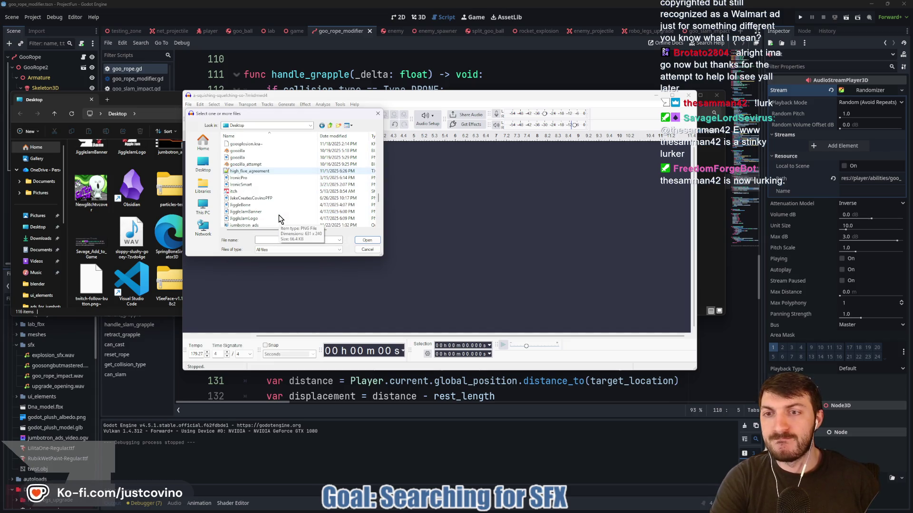
scroll(279, 215, down, 2)
scroll(279, 213, down, 2)
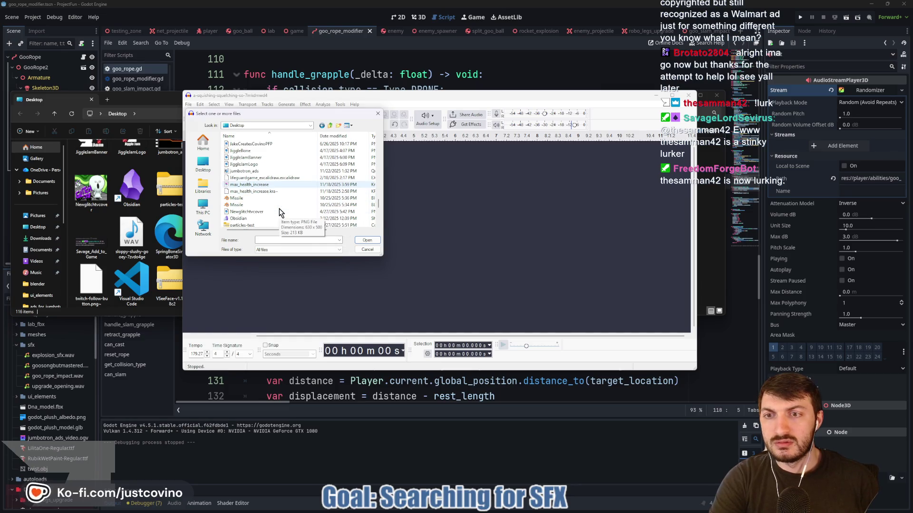
scroll(279, 213, down, 2)
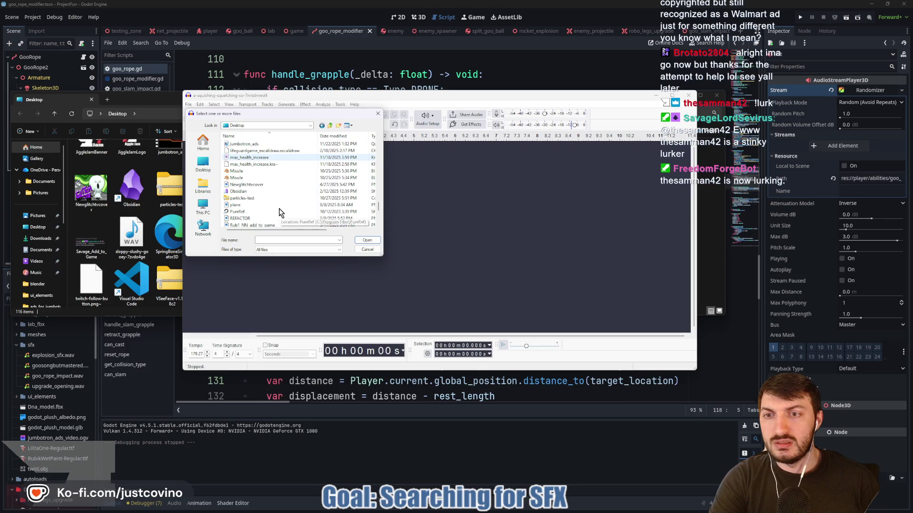
scroll(279, 214, down, 2)
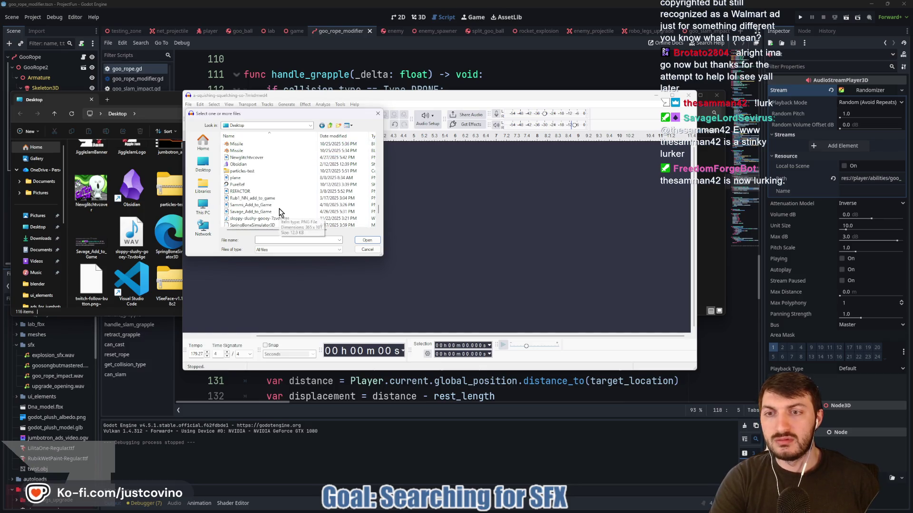
click(244, 219)
click(366, 240)
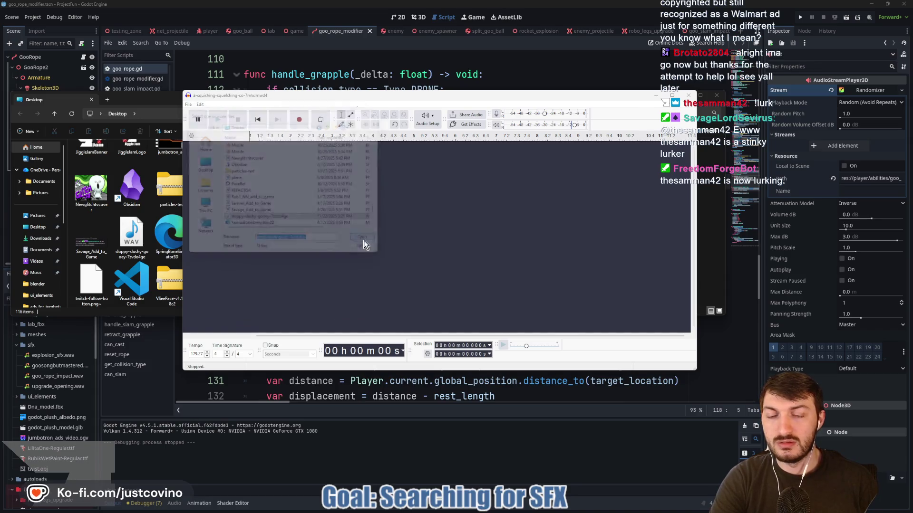
- Listen to the goo sound, delete its first 6.182 seconds, and preview the remainder
click(217, 125)
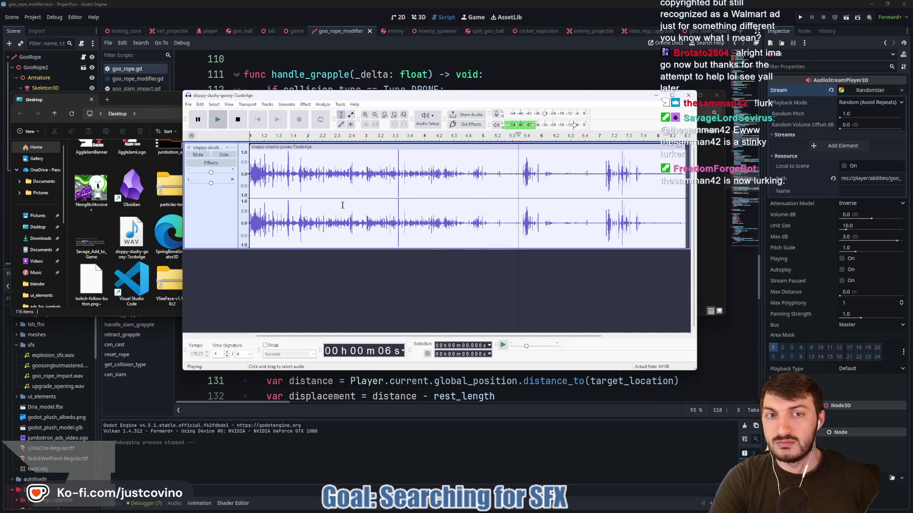
click(238, 120)
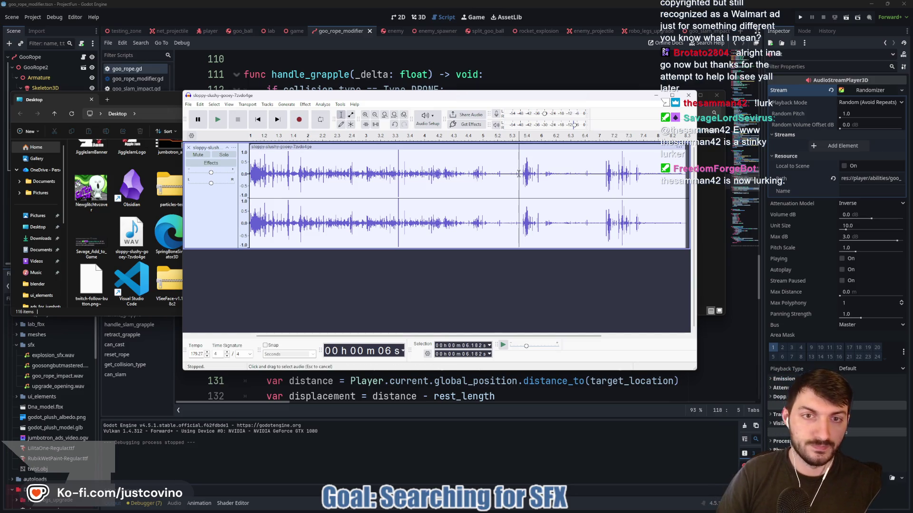
drag(519, 178, 250, 180)
key(Delete)
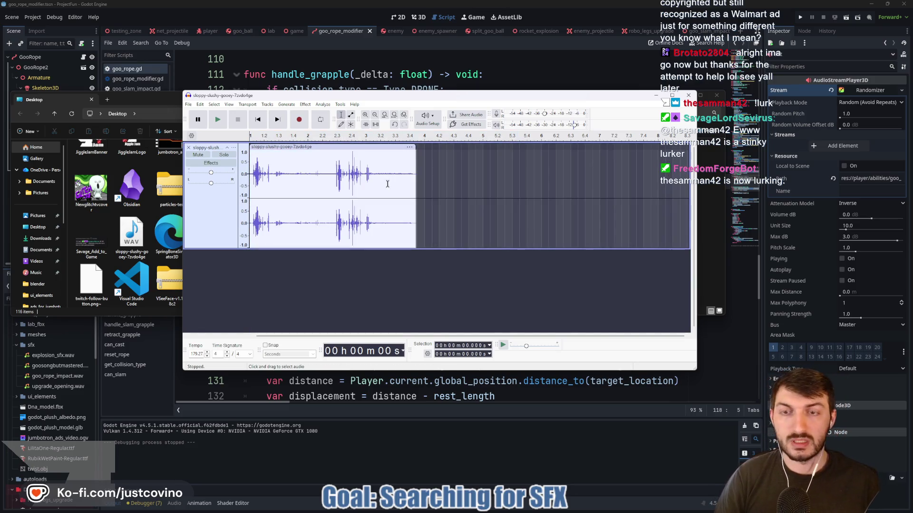
click(218, 119)
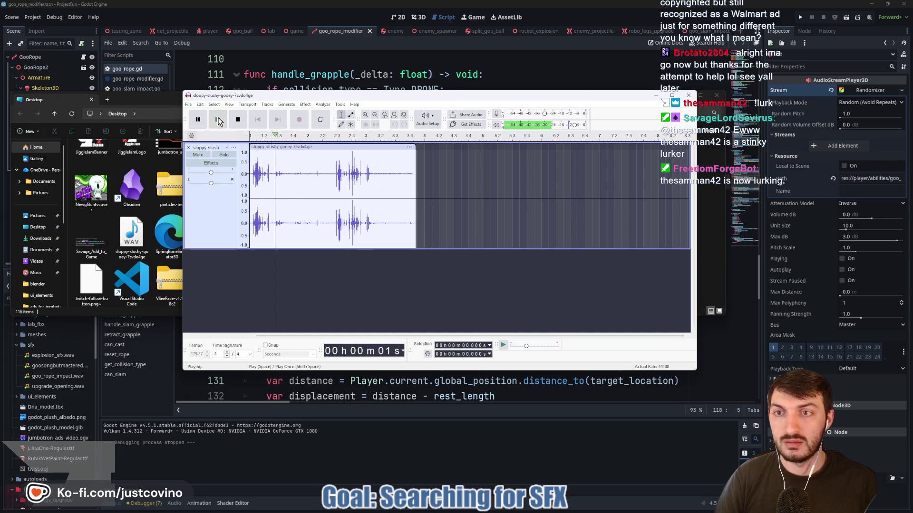
click(238, 119)
click(214, 120)
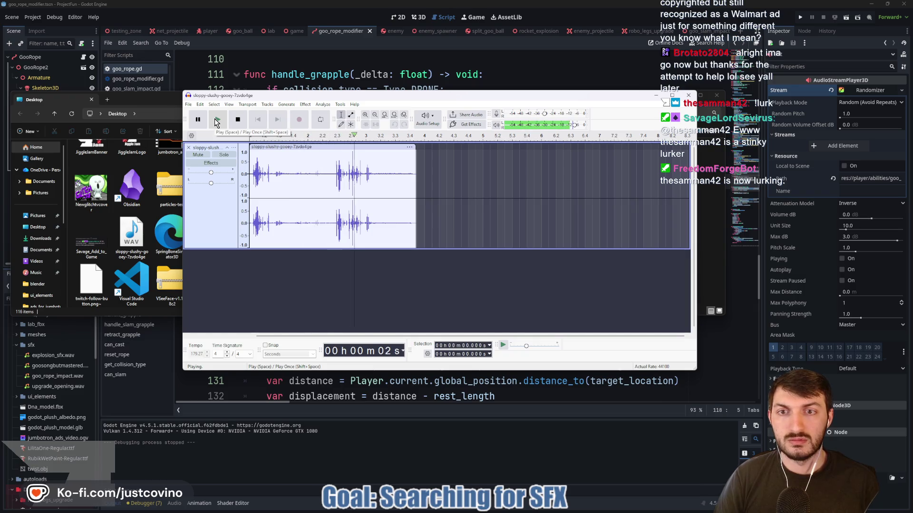
key(space)
- Delete the 1.128–5.470 s and 0.581–3.025 s ranges and play the final short splat
drag(298, 176, 485, 182)
key(Delete)
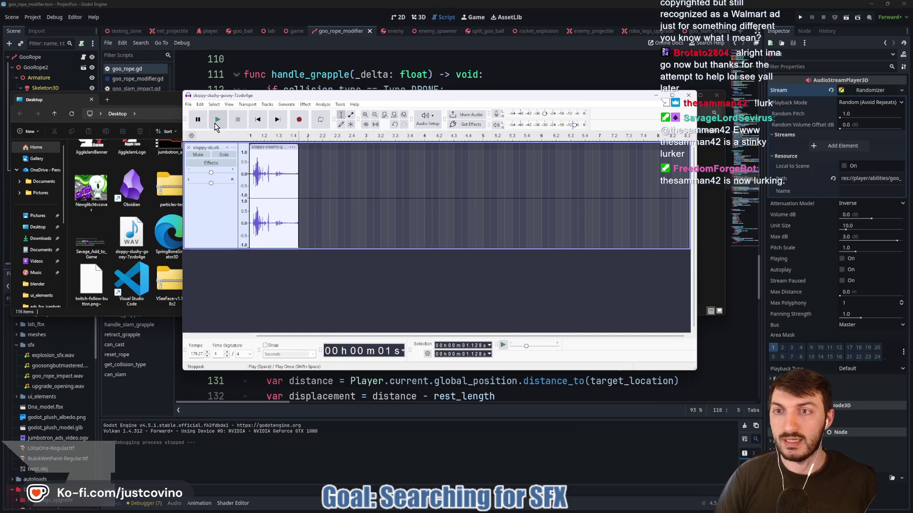
click(217, 123)
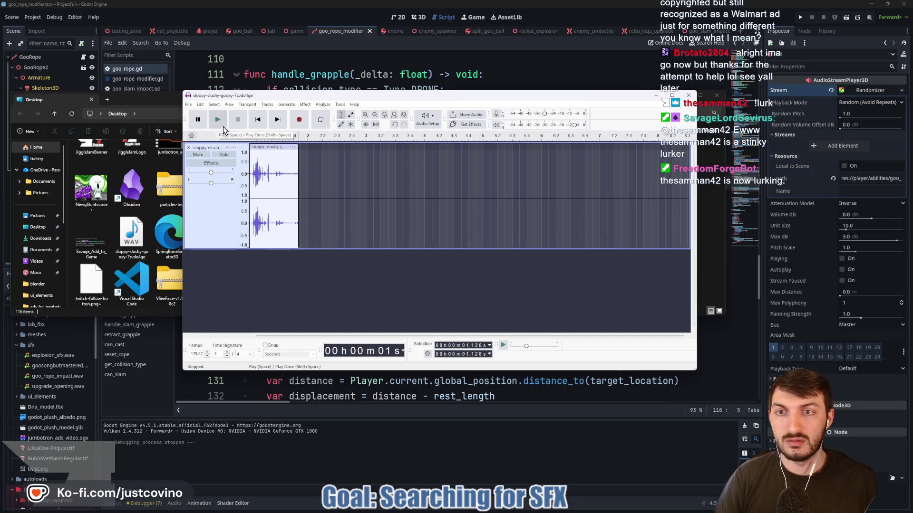
click(250, 139)
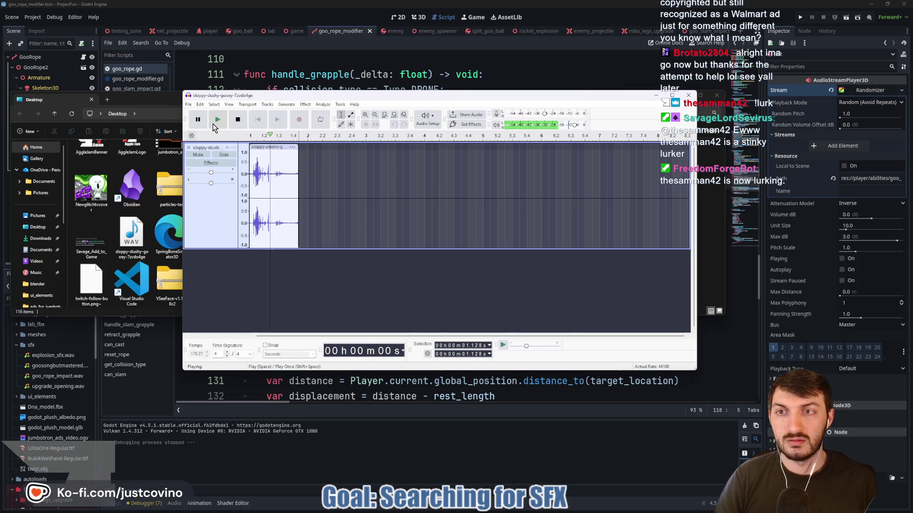
drag(275, 172, 380, 185)
key(Delete)
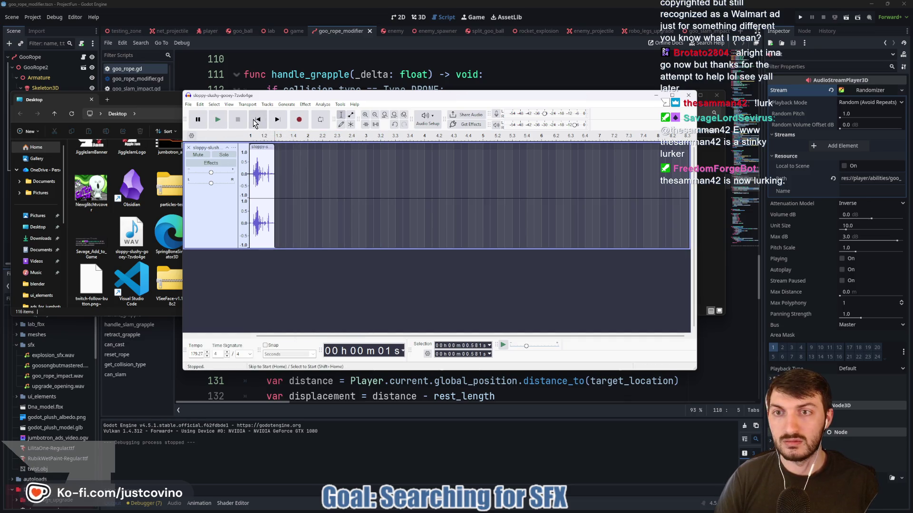
click(255, 121)
click(218, 122)
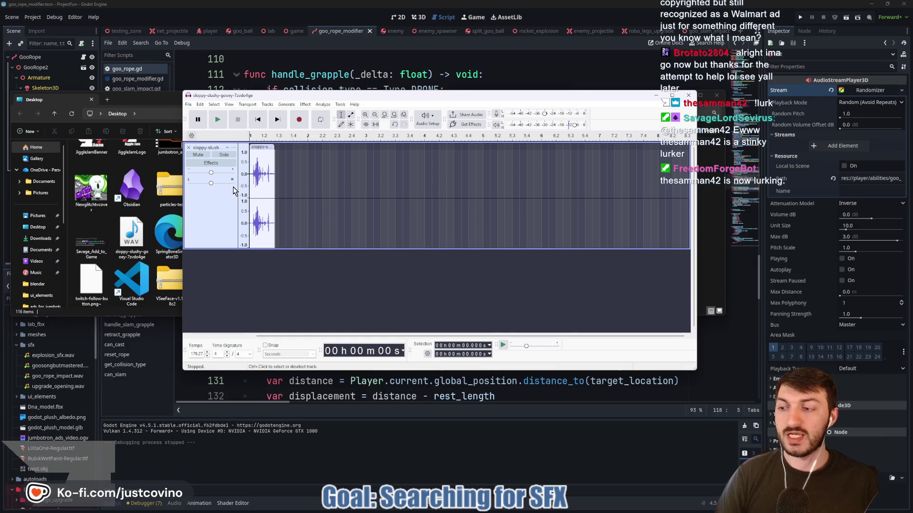
- Export the trimmed clip as goo_ball_shot.wav (WAV) into the project's assets\sfx folder
click(188, 106)
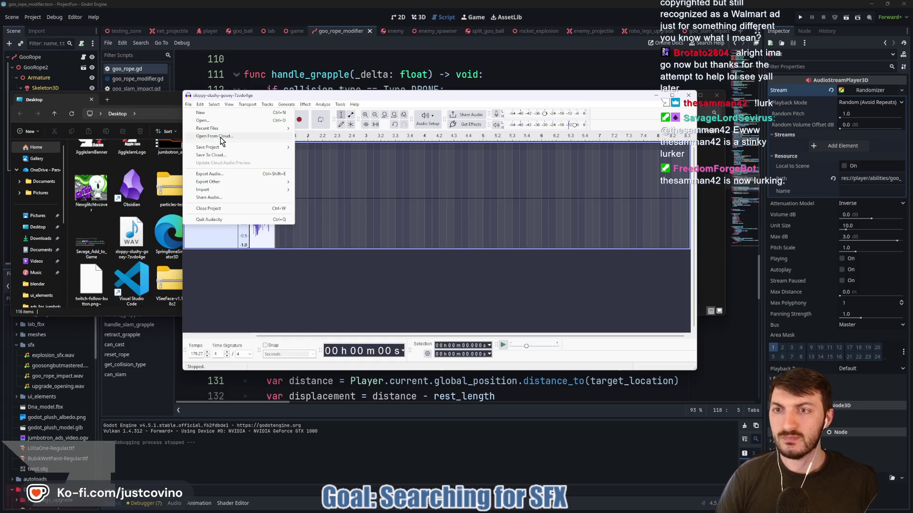
click(220, 174)
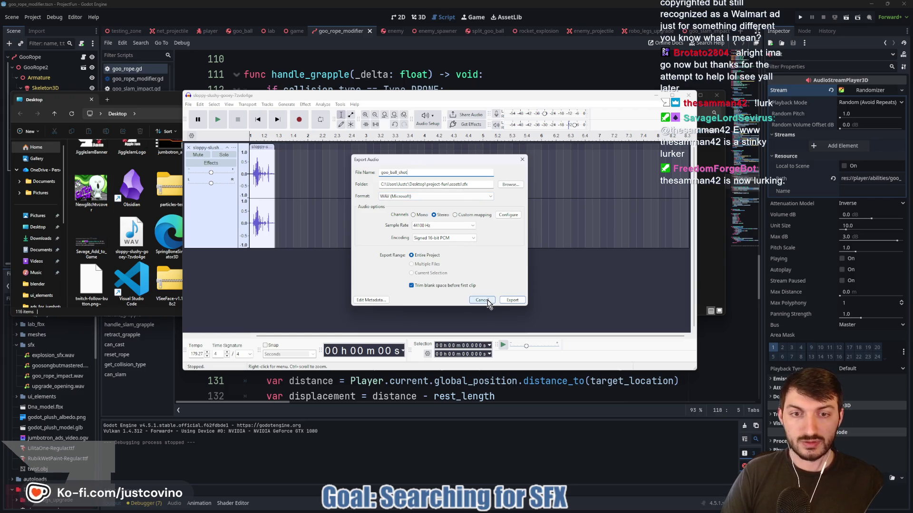
click(509, 299)
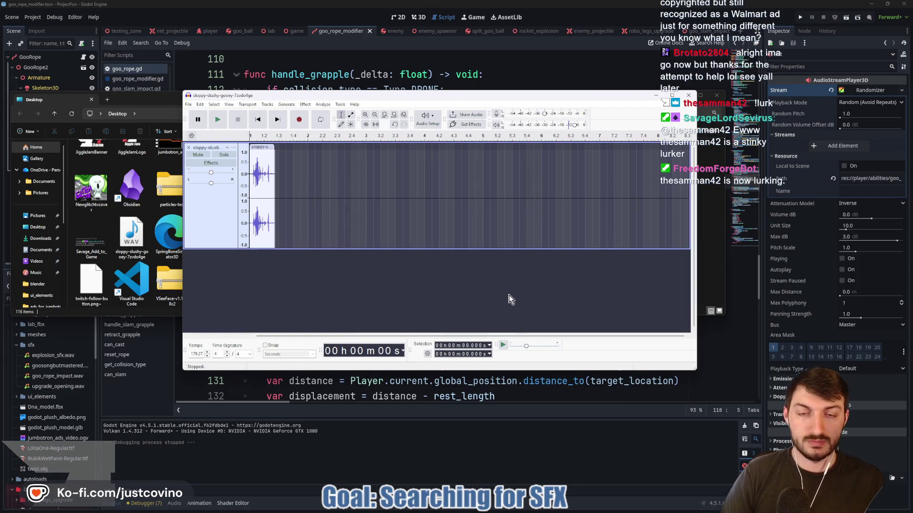
click(398, 447)
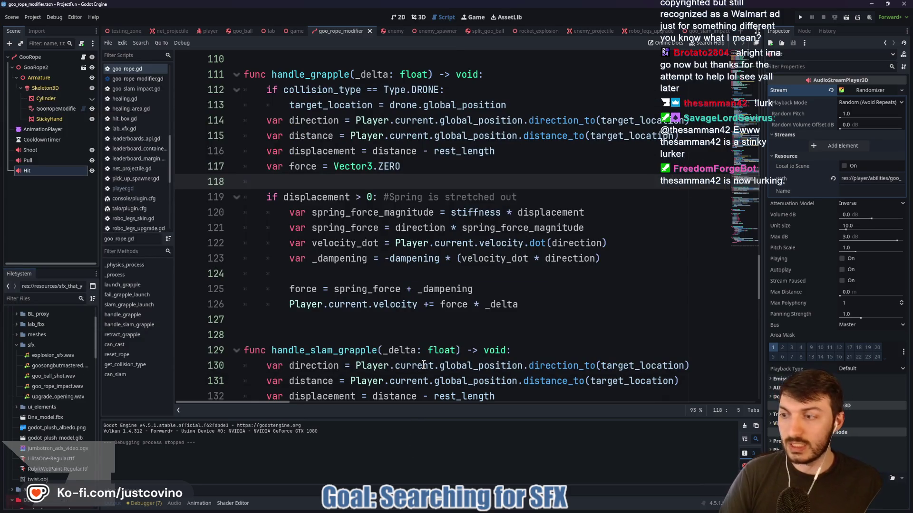
click(522, 510)
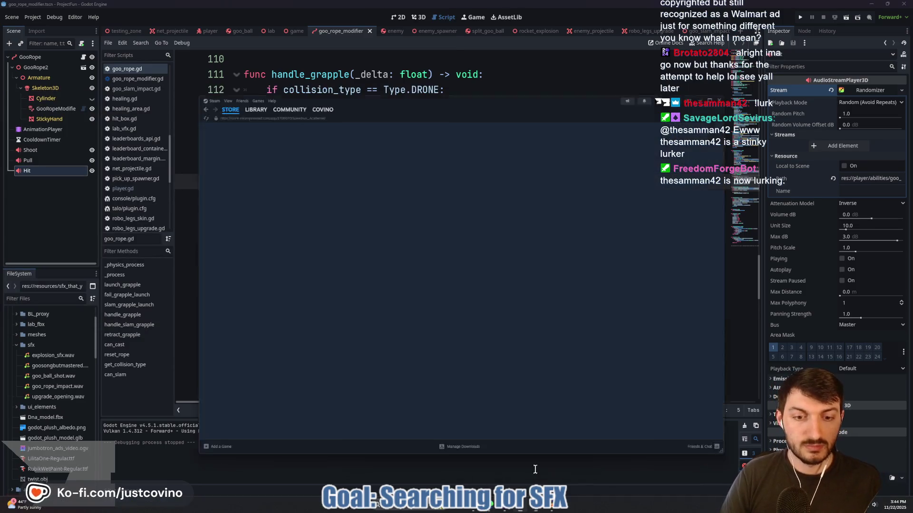
click(210, 33)
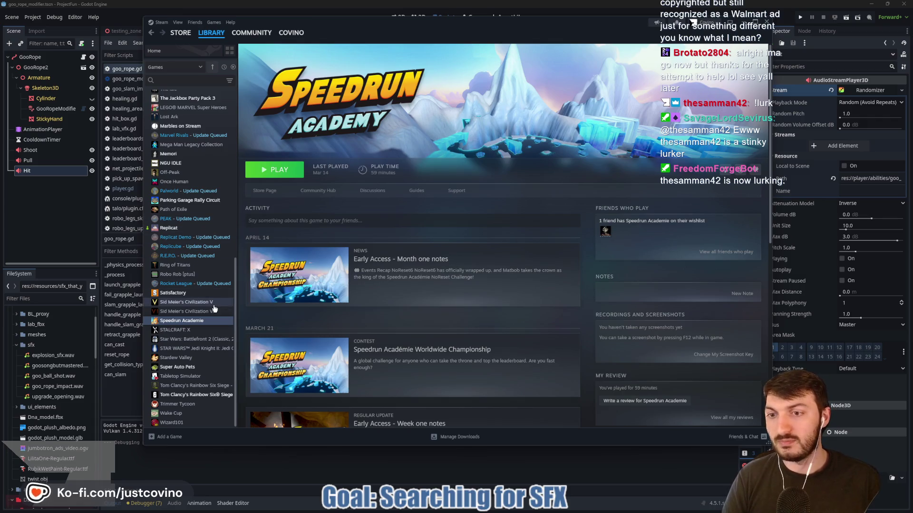
scroll(216, 295, up, 2)
key(alt+Tab)
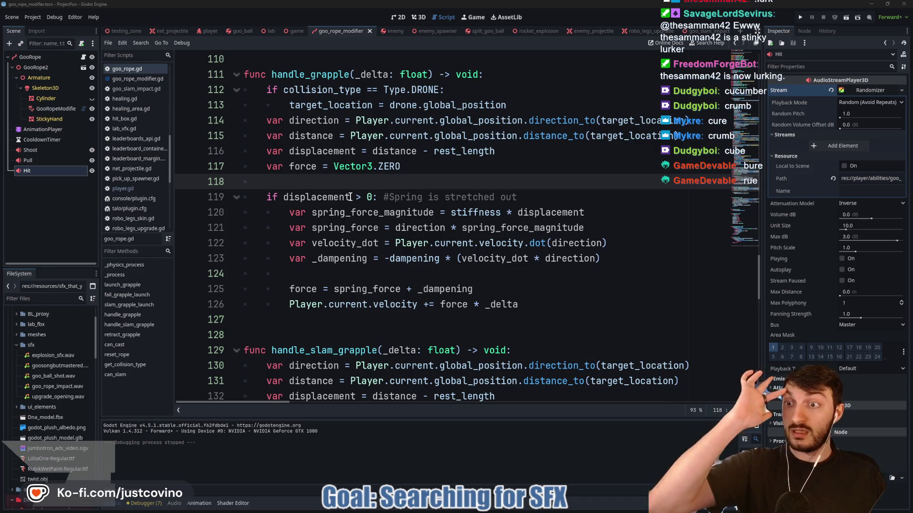
- Switch to the goo_ball scene in the editor
mouse_move(327, 197)
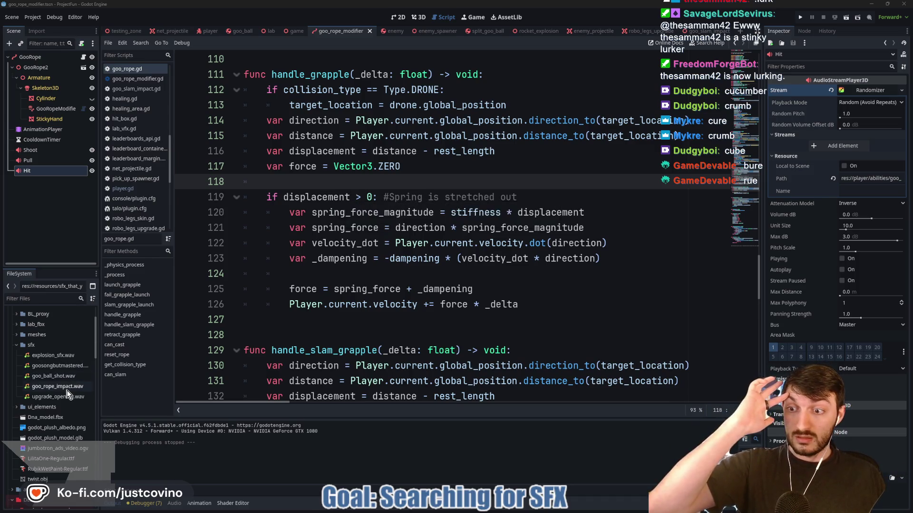
mouse_move(67, 390)
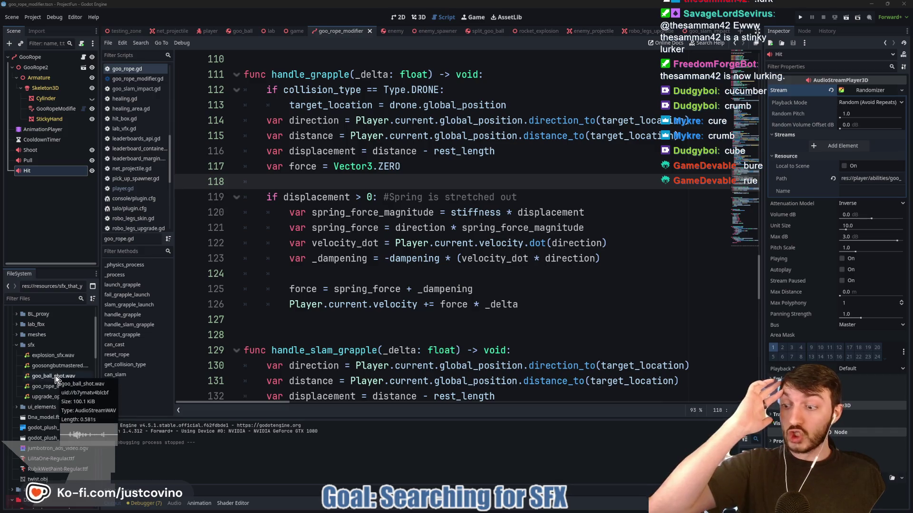
click(240, 31)
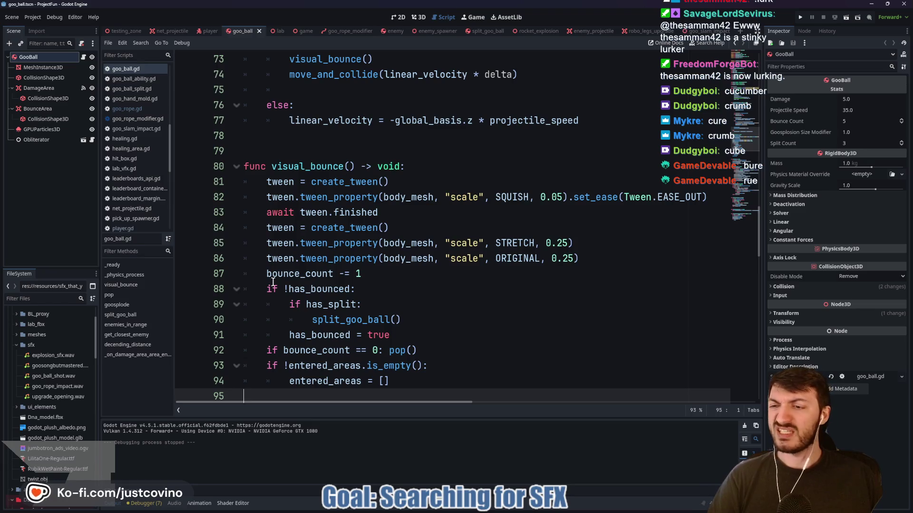
- Copy the resource path of goo_ball_shot.wav from the sfx folder, then open the player scene
click(58, 359)
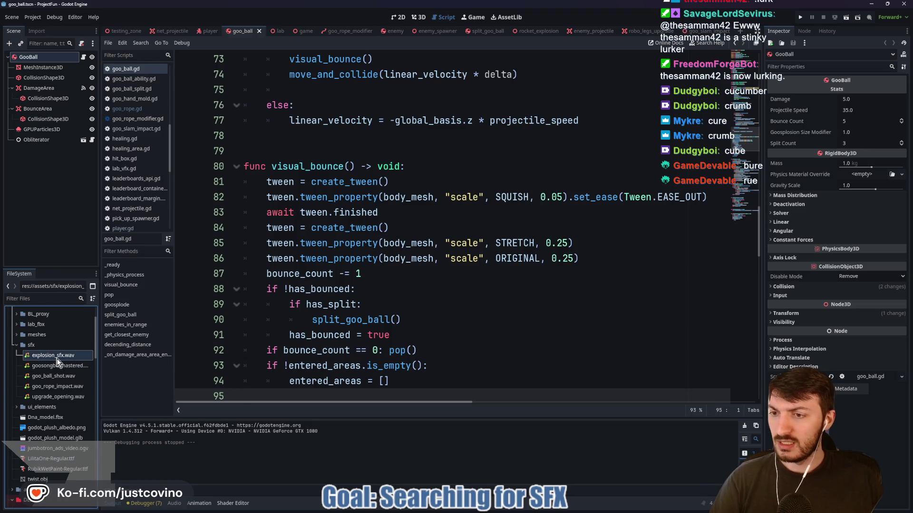
click(60, 378)
right_click(61, 381)
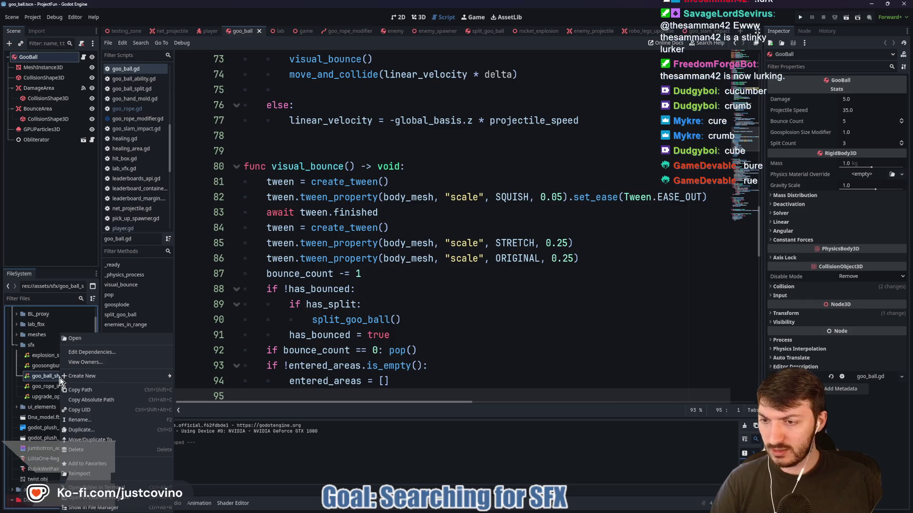
click(79, 393)
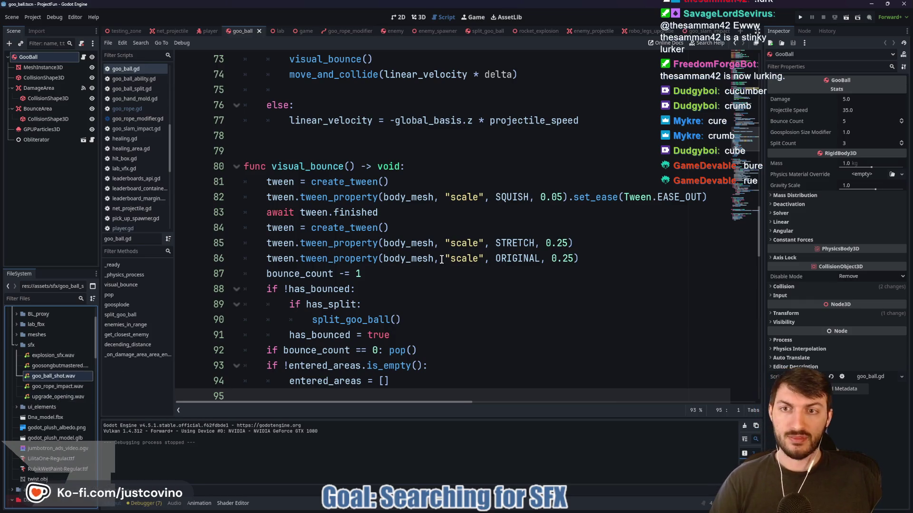
scroll(441, 259, up, 8)
scroll(437, 259, up, 6)
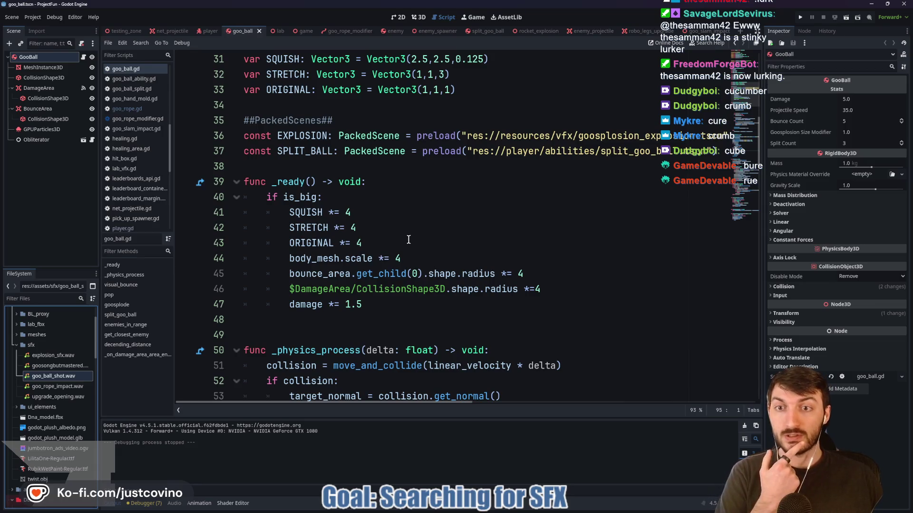
click(204, 31)
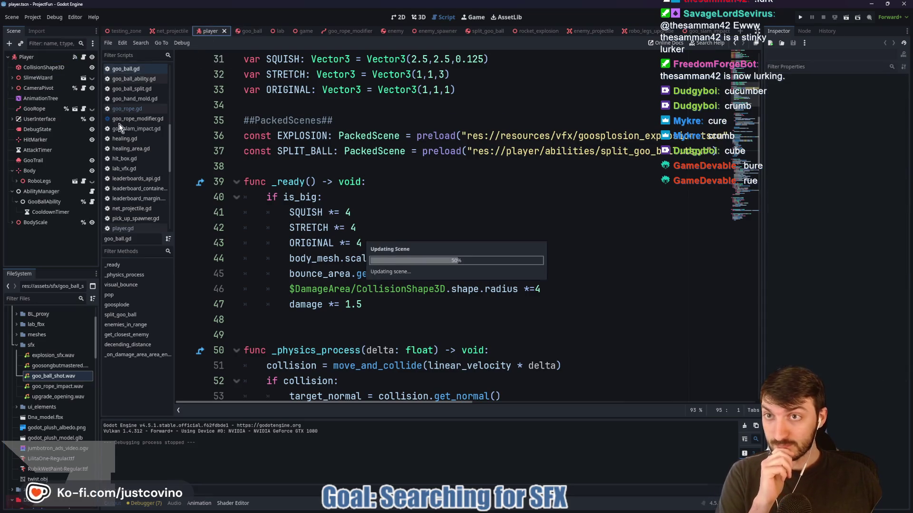
- Open goo_ball_ability.gd and add a new first line inside shoot()
click(92, 201)
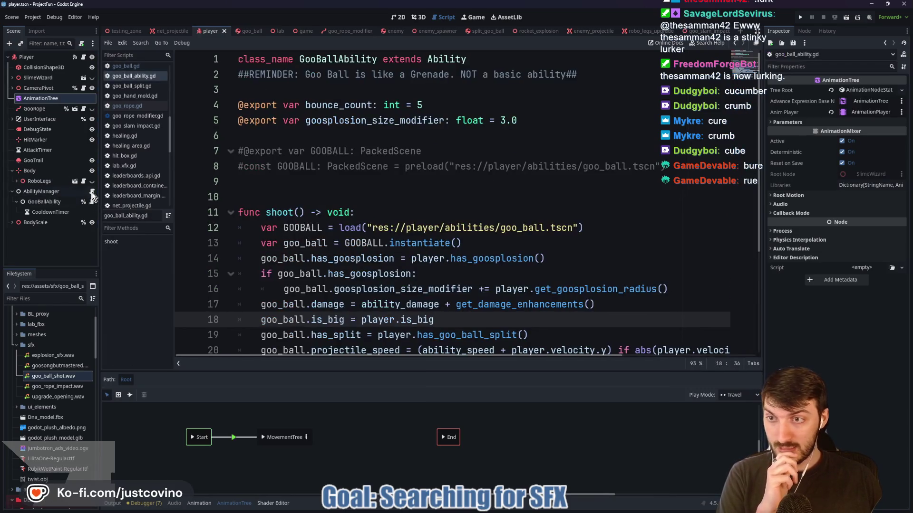
scroll(382, 203, down, 3)
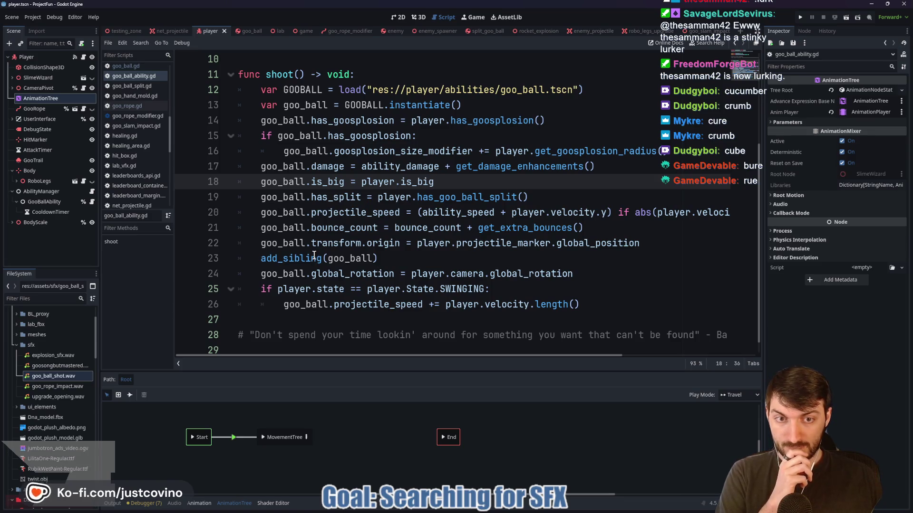
scroll(314, 256, up, 2)
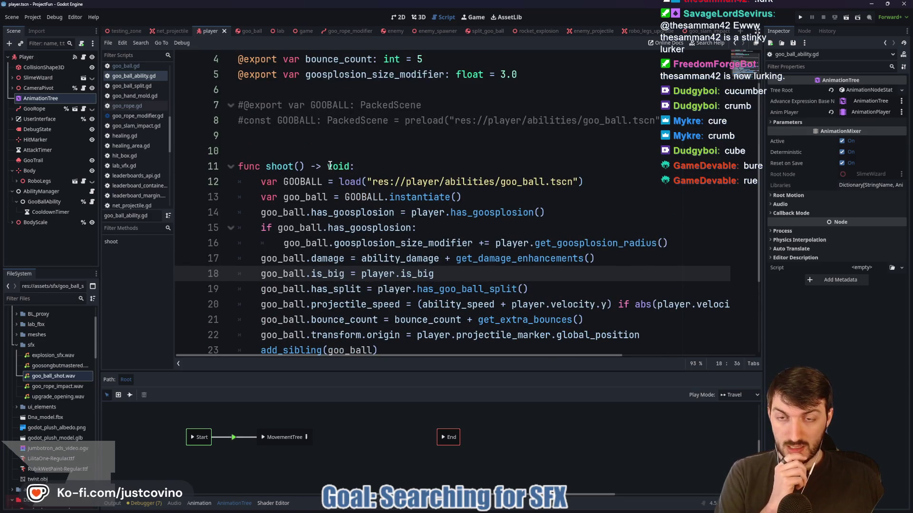
click(370, 166)
key(Return)
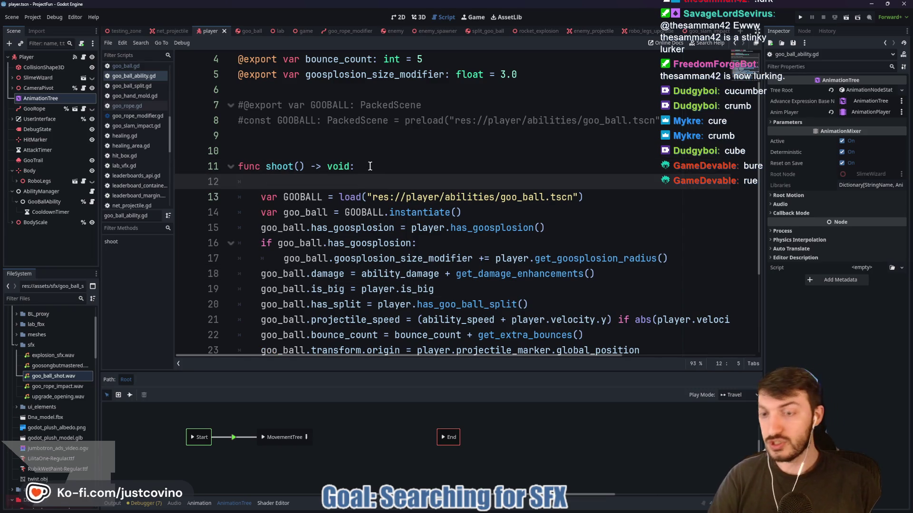
- Write SoundManager.play_sfx("res://assets/sfx/goo_ball_shot.wav") there and save the script
text(Sound)
key(Return)
text(.)
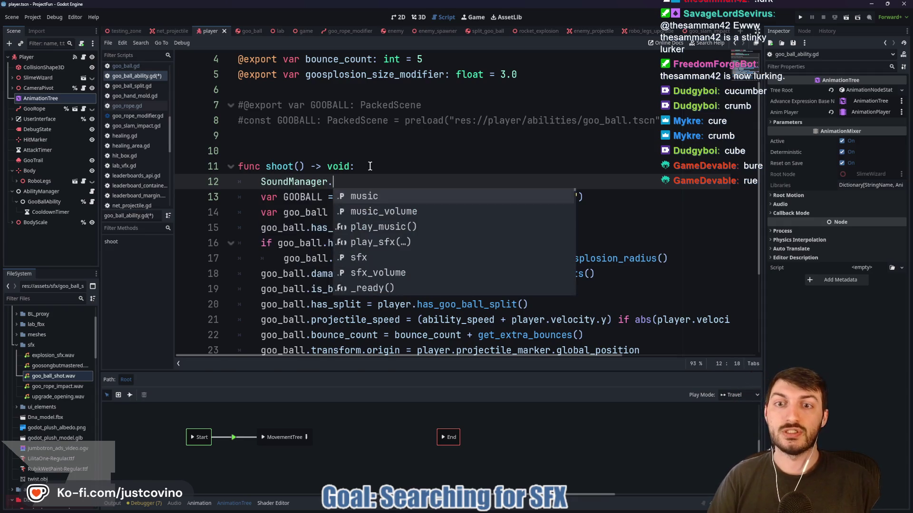
text(play)
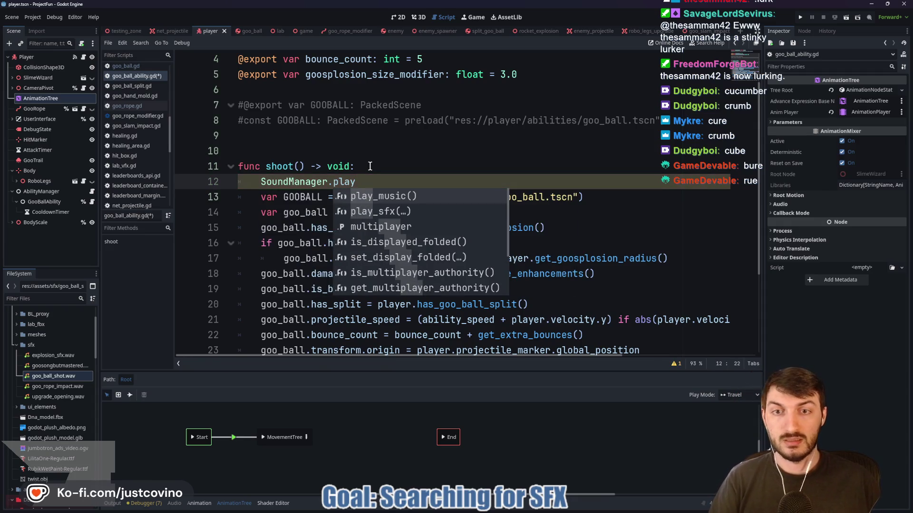
key(Down)
key(Return)
text(")
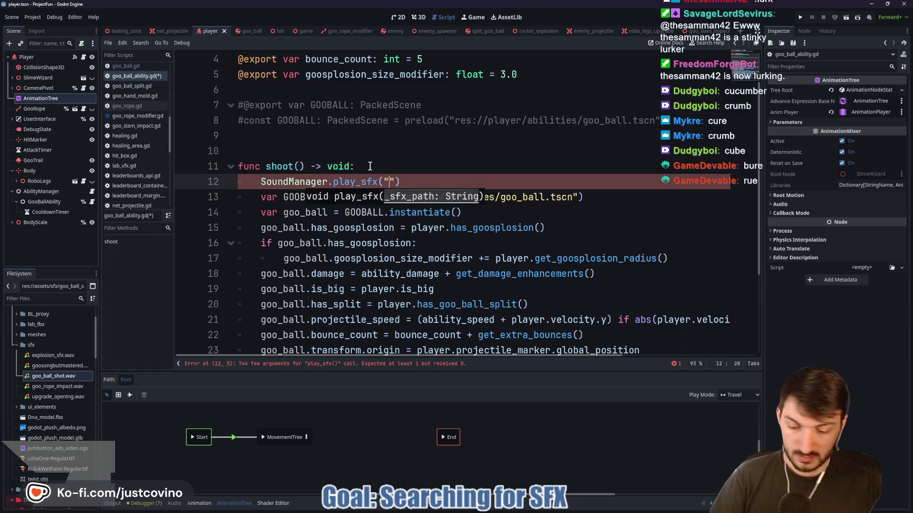
text(res://assets/sfx/goo_ball_shot.wav)
click(641, 184)
key(ctrl+s)
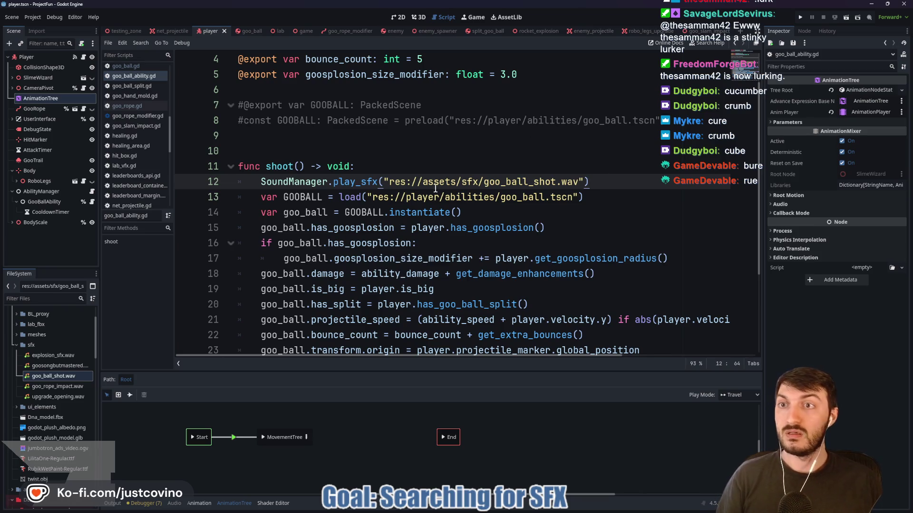
click(125, 31)
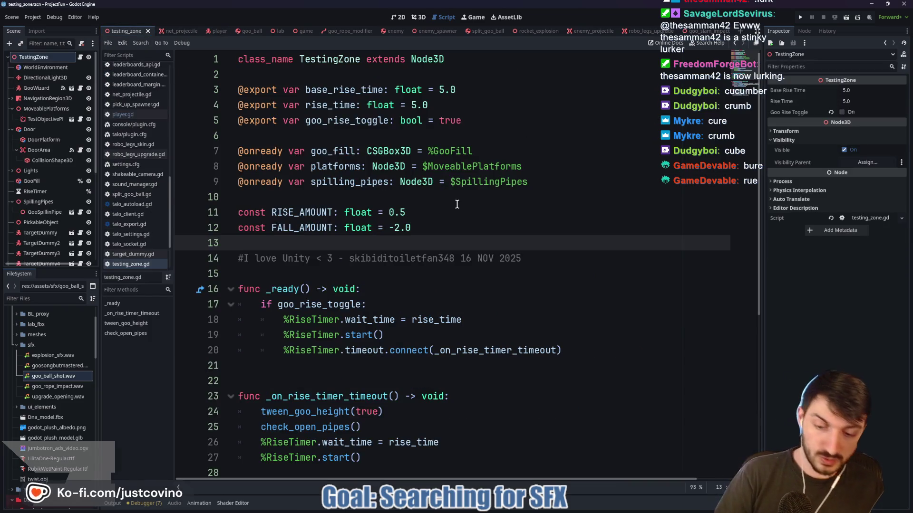
key(F6)
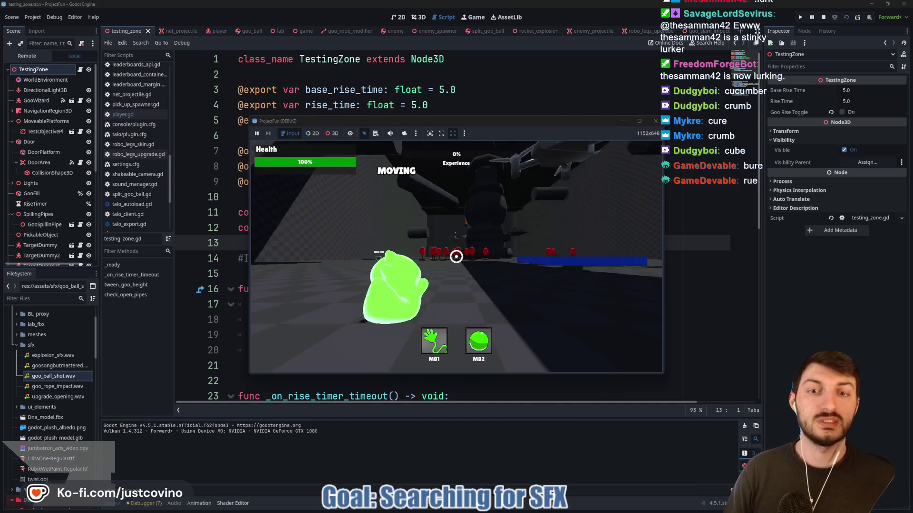
right_click(455, 257)
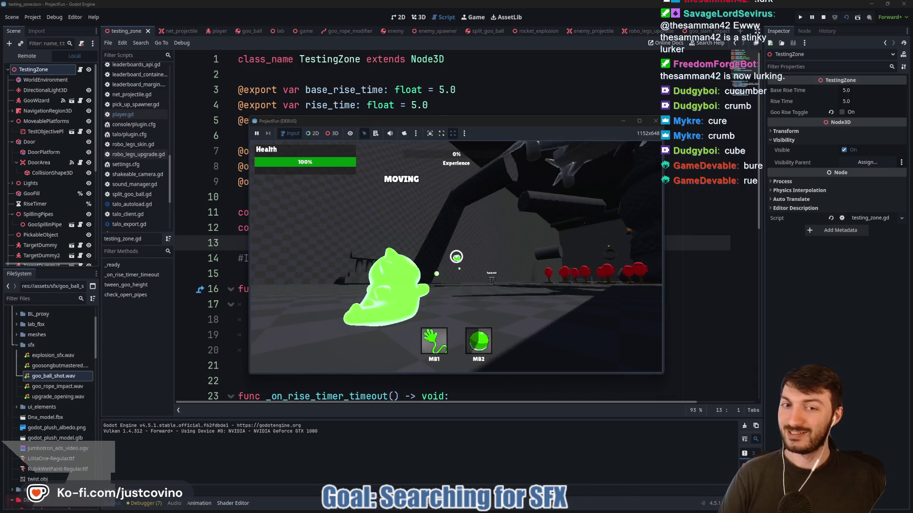
click(456, 257)
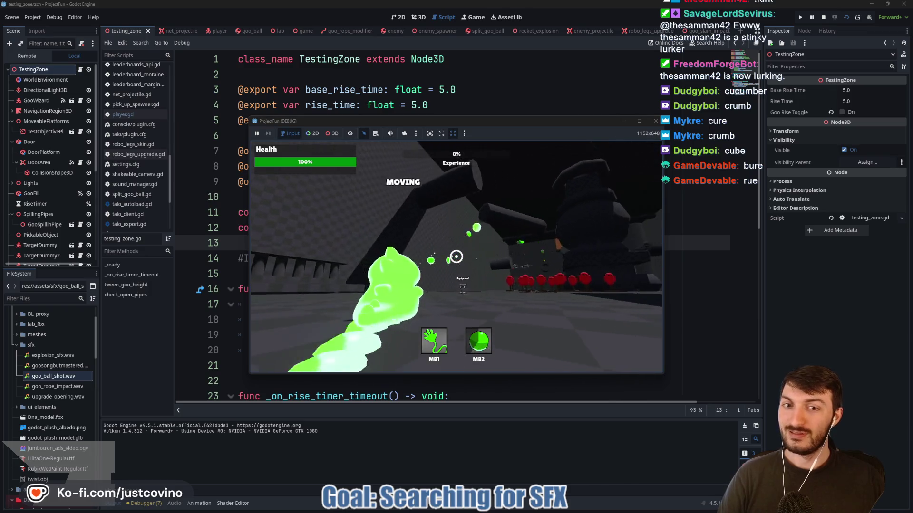
click(456, 256)
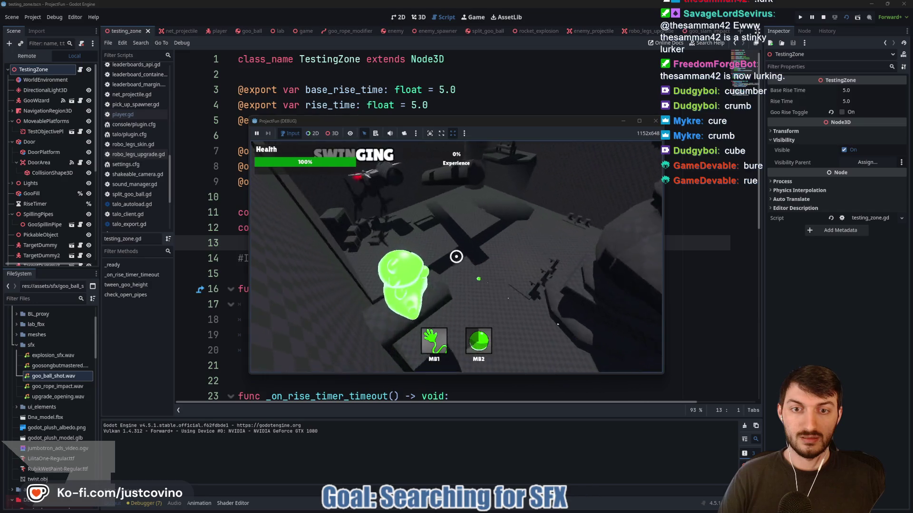
key(ctrl)
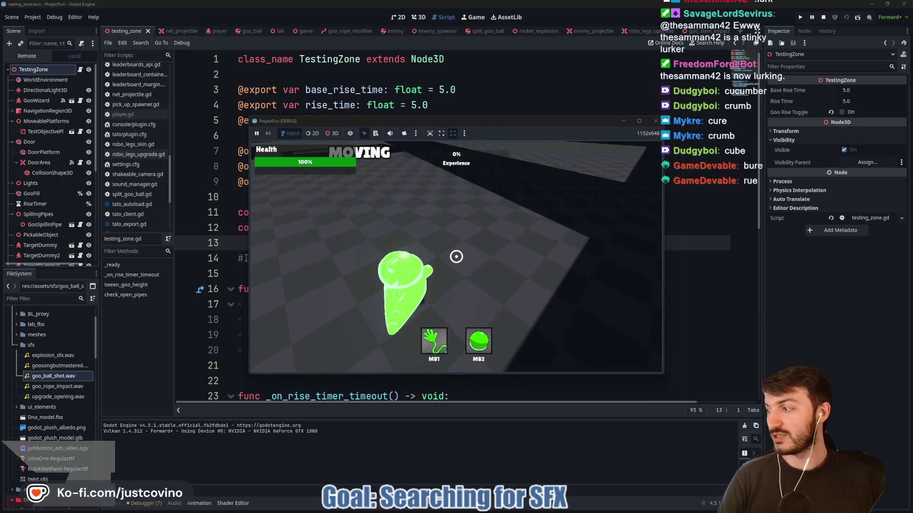
key(w)
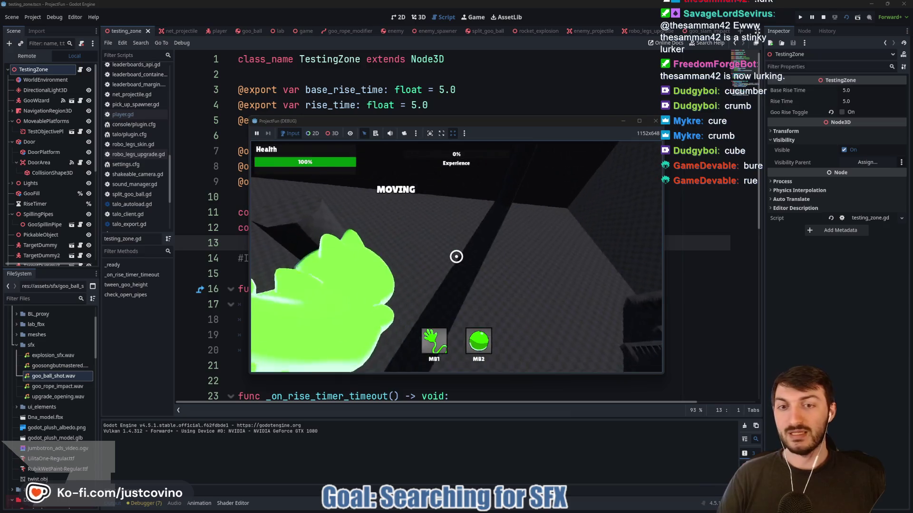
click(456, 256)
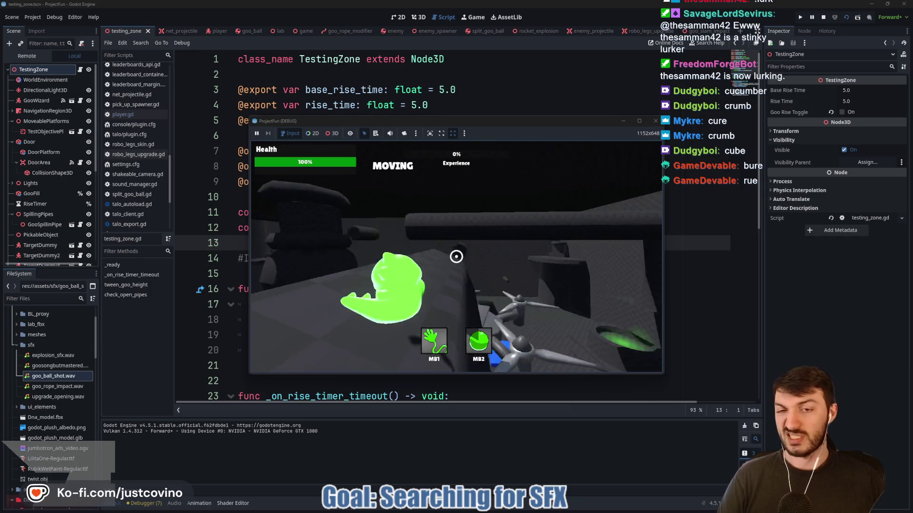
click(456, 257)
right_click(457, 257)
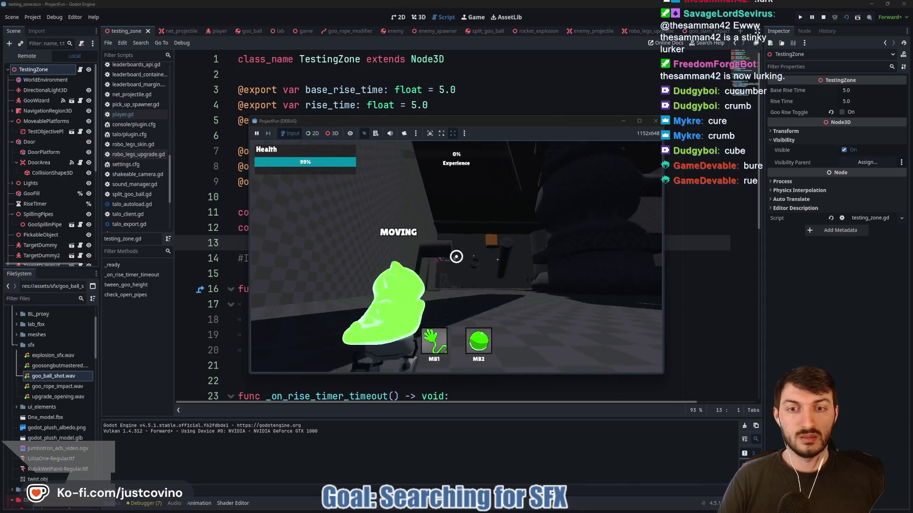
click(456, 257)
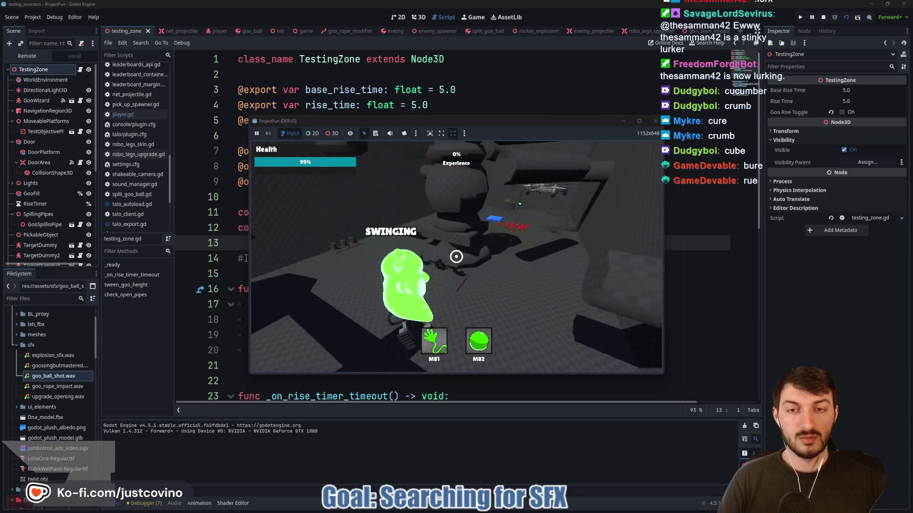
key(ctrl)
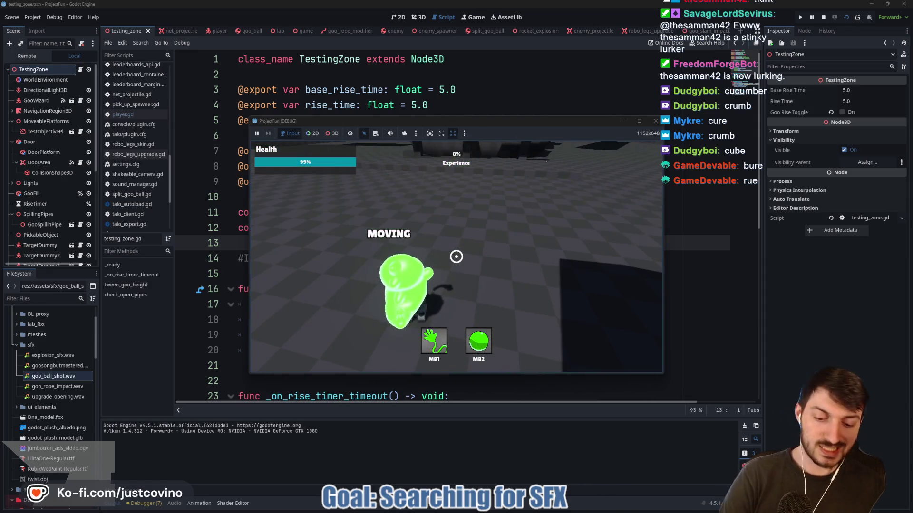
key(F8)
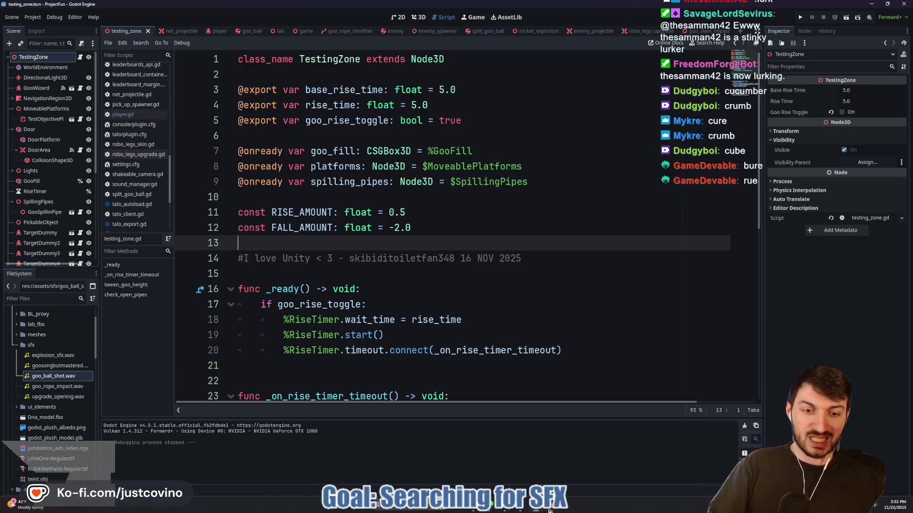
- Bring Audacity forward and close the sloppy-slushy-gooey track, leaving the project empty
click(495, 511)
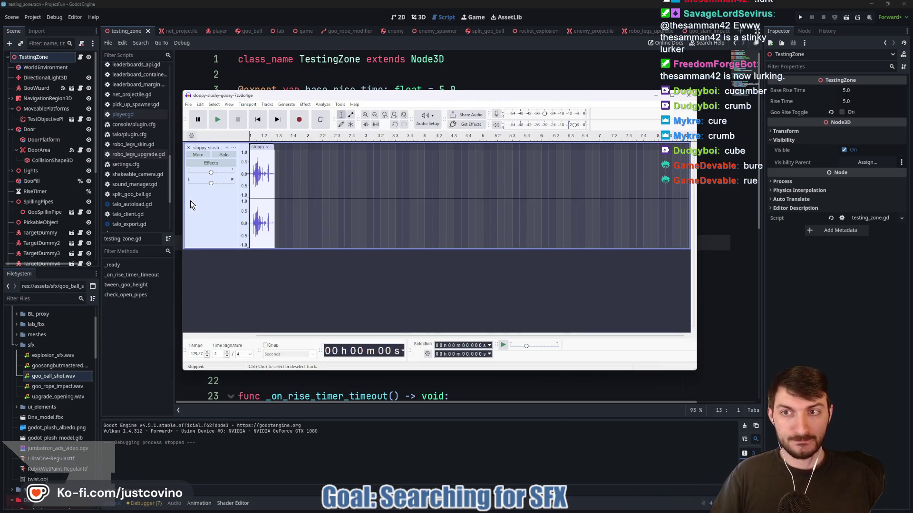
click(188, 147)
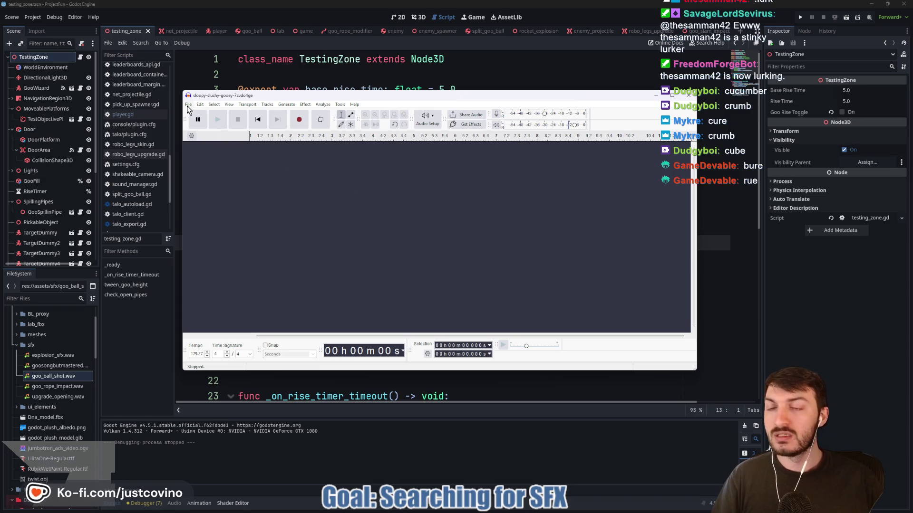
mouse_move(476, 510)
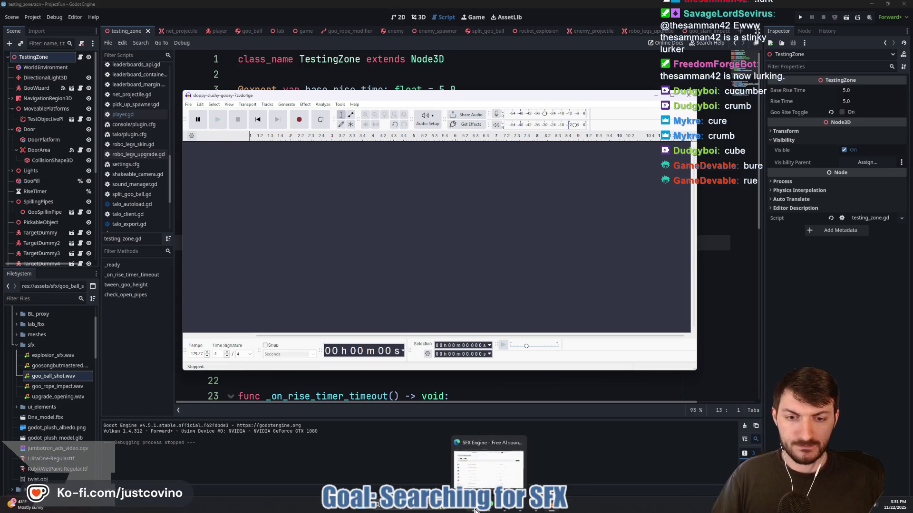